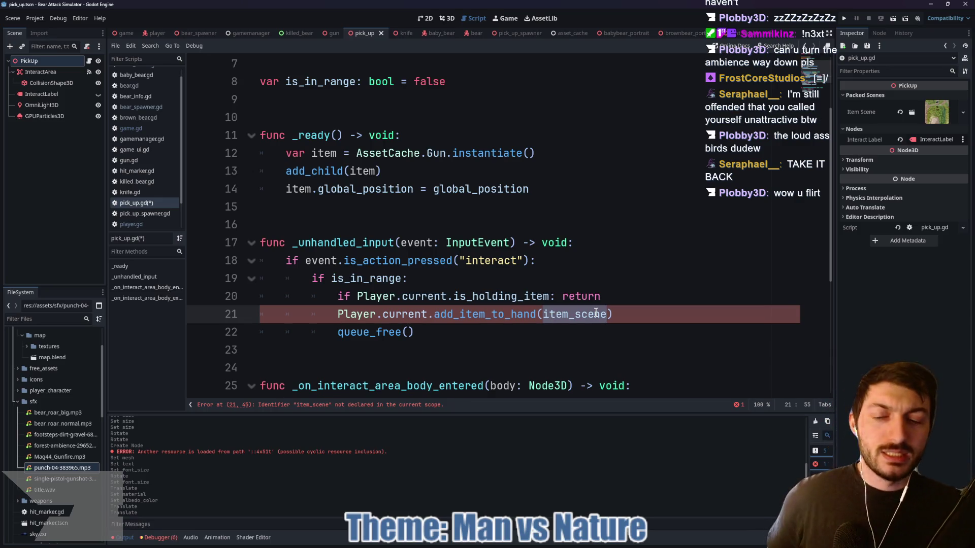
Add 'const FirstAidKit := preload()' on line 11 of asset_cache.gd
scroll(502, 261, "up", 2)
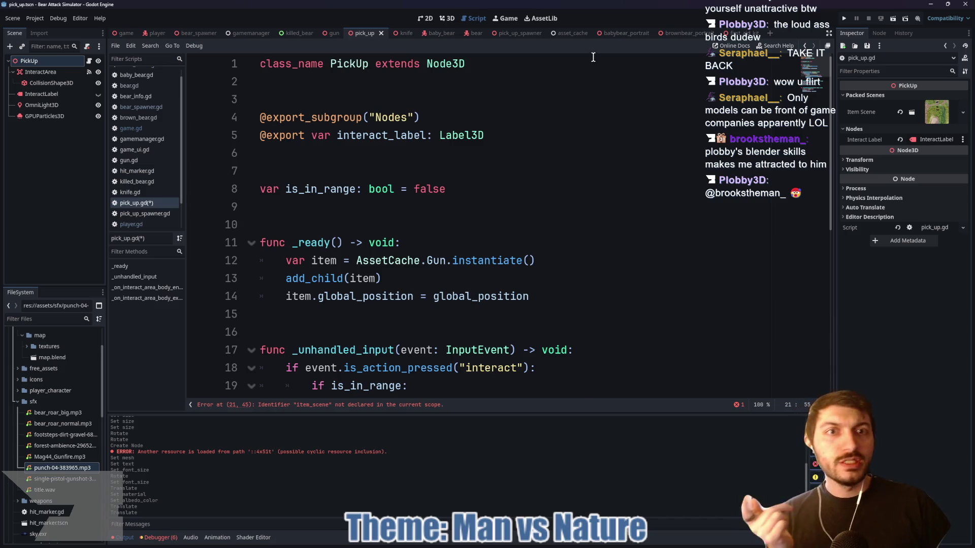
left_click(568, 34)
left_click(375, 268)
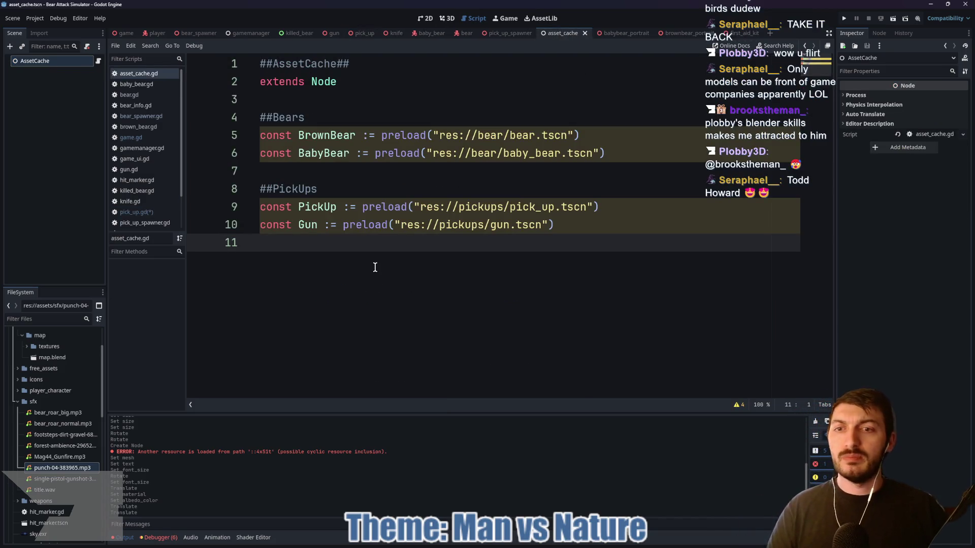
type("const ")
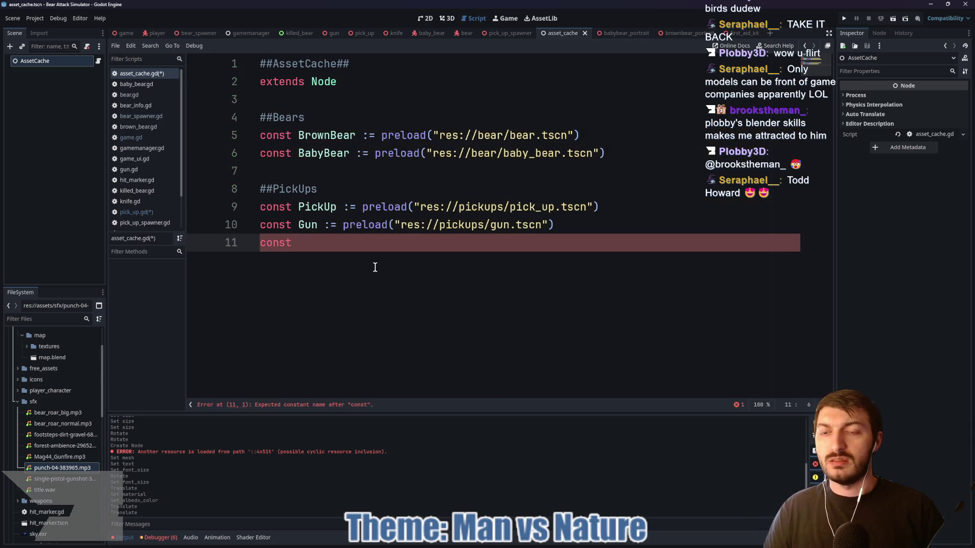
type("FirstAidKit :")
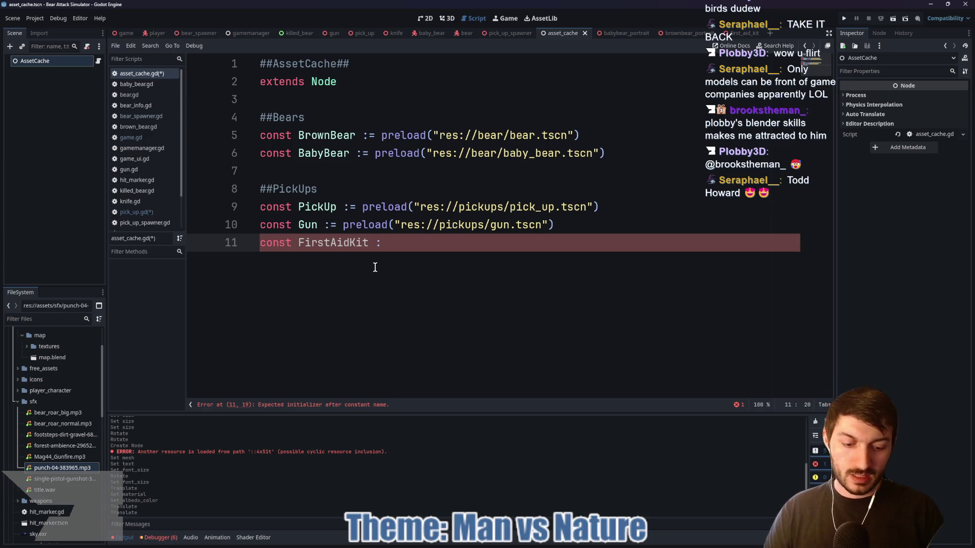
type("= Preload")
key("Return")
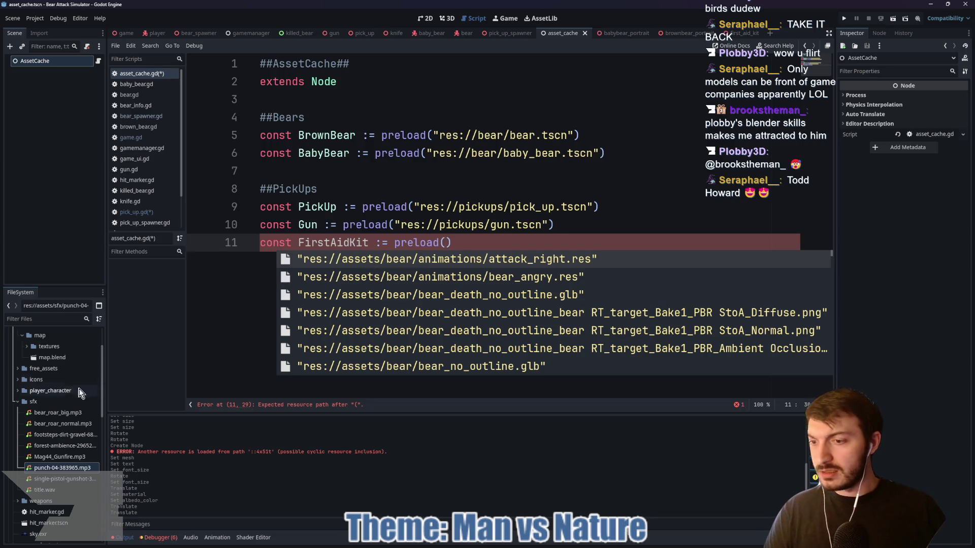
left_click(16, 401)
Scroll the FileSystem dock down to the pickups folder showing first_aid_kit.tscn
scroll(28, 416, "down", 5)
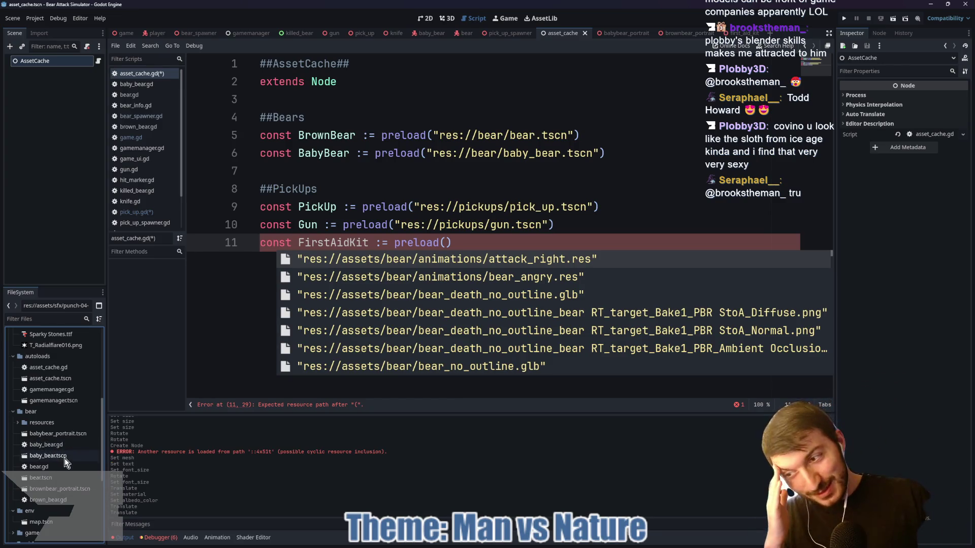
scroll(66, 462, "down", 1)
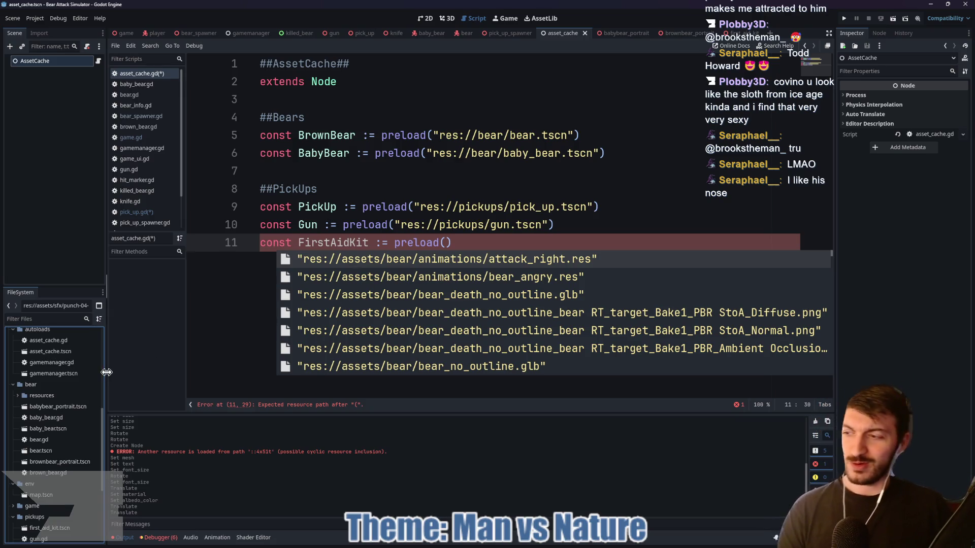
scroll(60, 406, "down", 2)
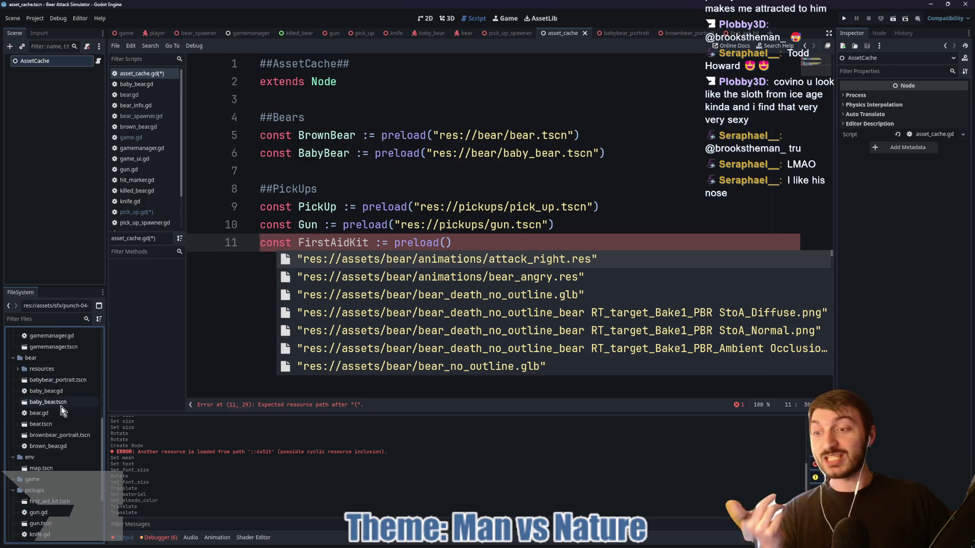
scroll(59, 433, "down", 2)
scroll(63, 429, "down", 2)
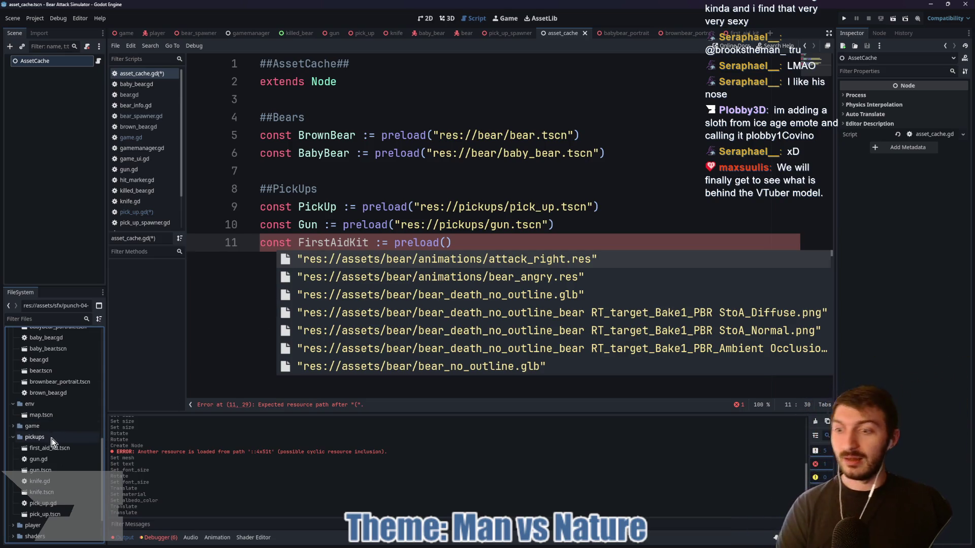
scroll(54, 439, "down", 1)
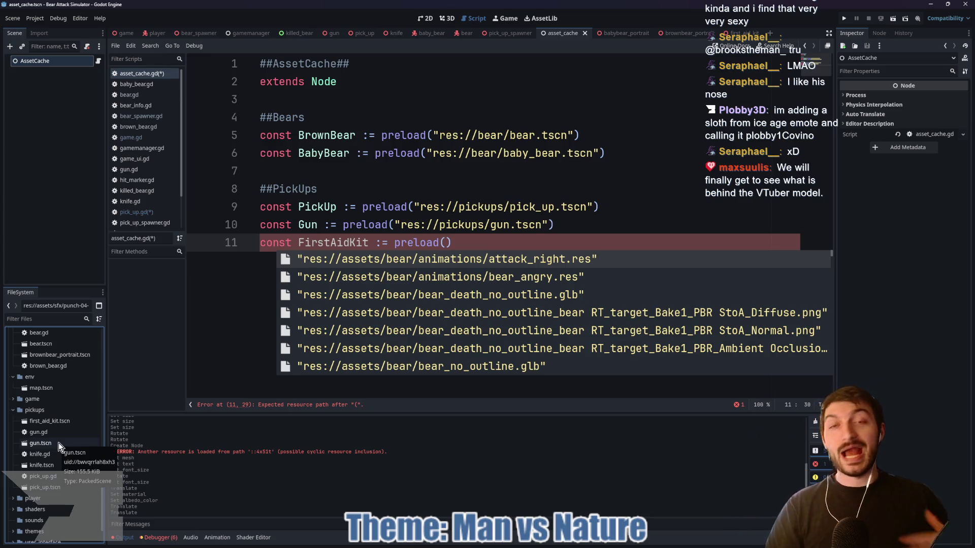
scroll(51, 438, "down", 1)
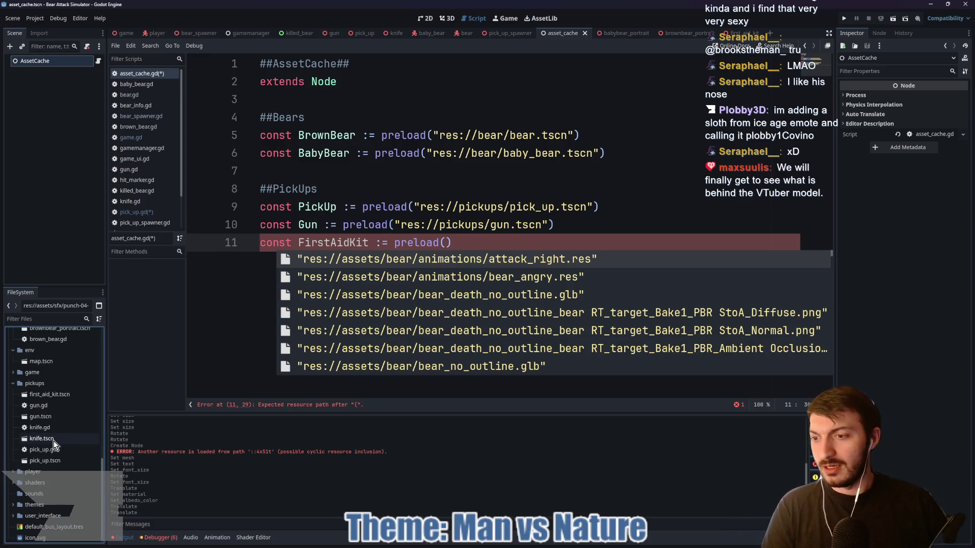
Copy first_aid_kit.tscn's path into preload() as "res://pickups/first_aid_kit.tscn" and save asset_cache.gd
right_click(49, 398)
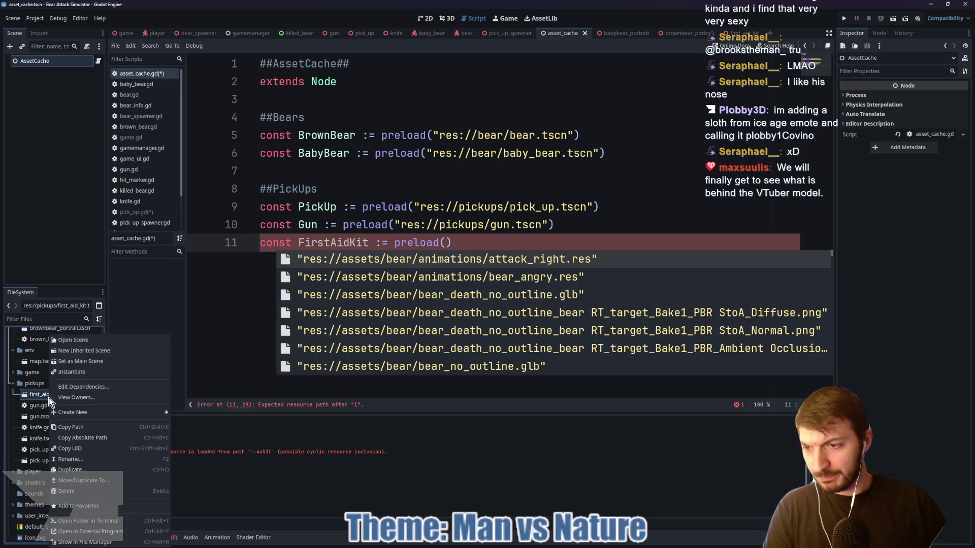
left_click(80, 426)
left_click(448, 242)
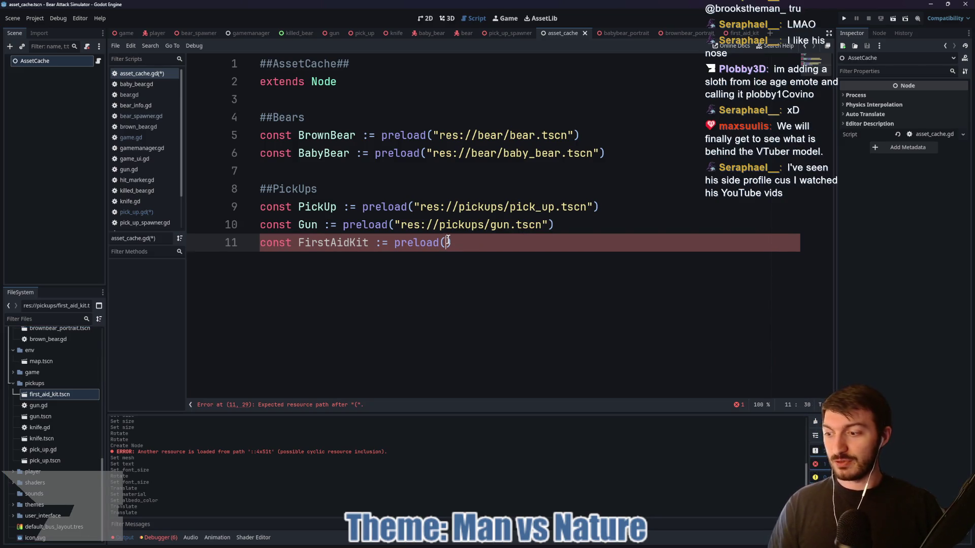
type("\"")
type("res://pickups/first_aid_kit.tscn")
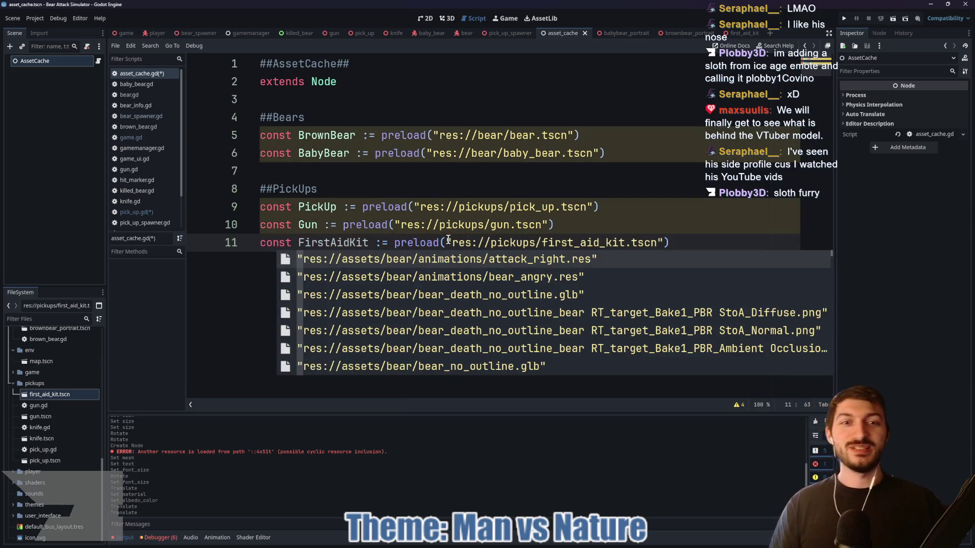
left_click(694, 247)
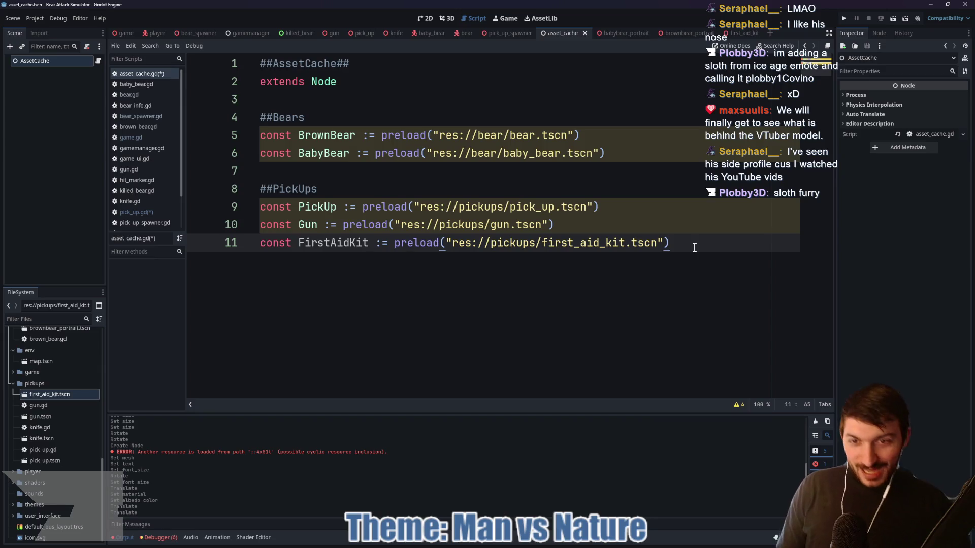
left_click(656, 225)
key("ctrl+s")
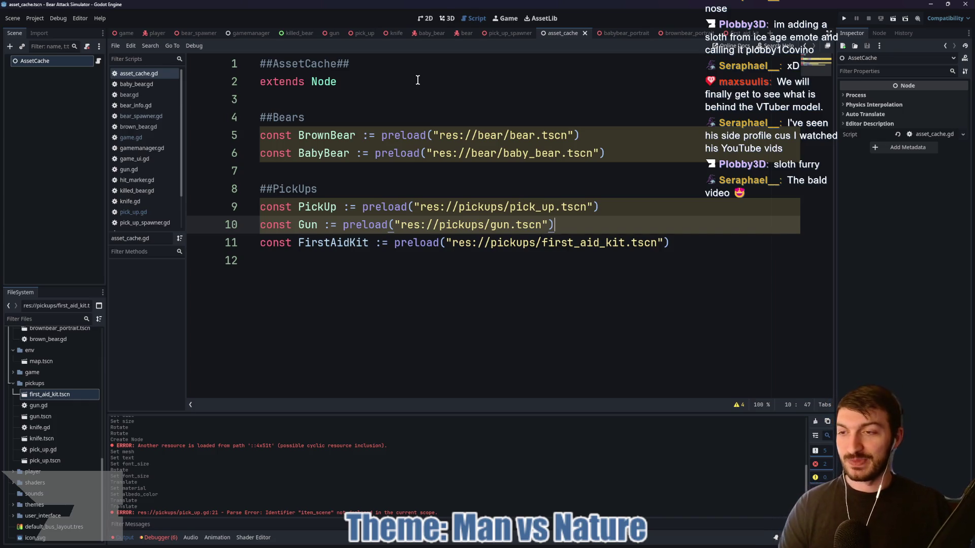
left_click(358, 32)
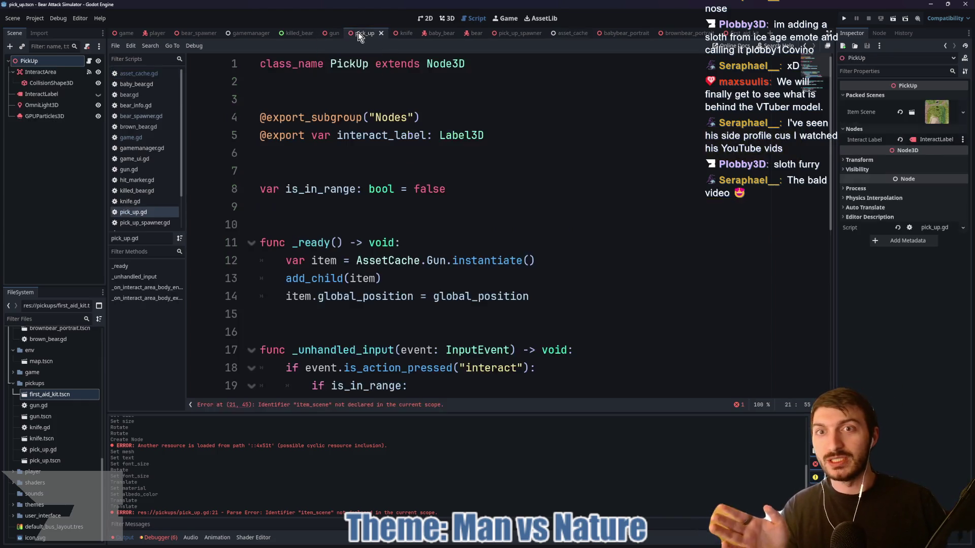
Go back to pick_up.gd and move through its empty lines 9, 7 and 15
left_click(330, 208)
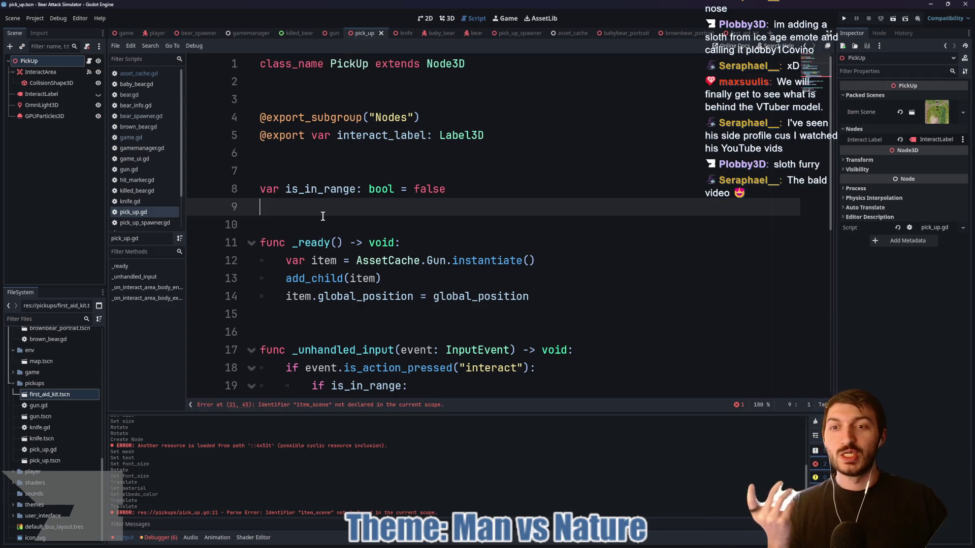
left_click(309, 164)
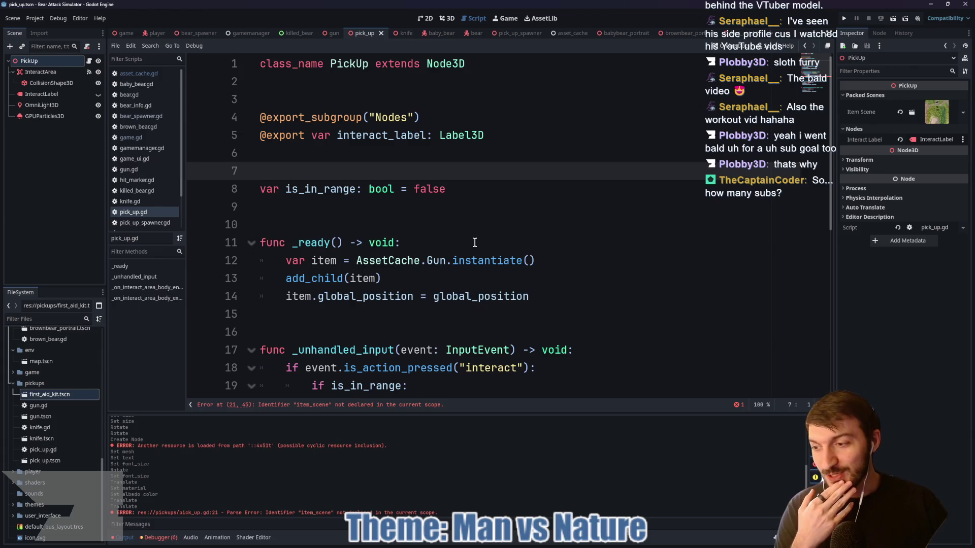
mouse_move(485, 252)
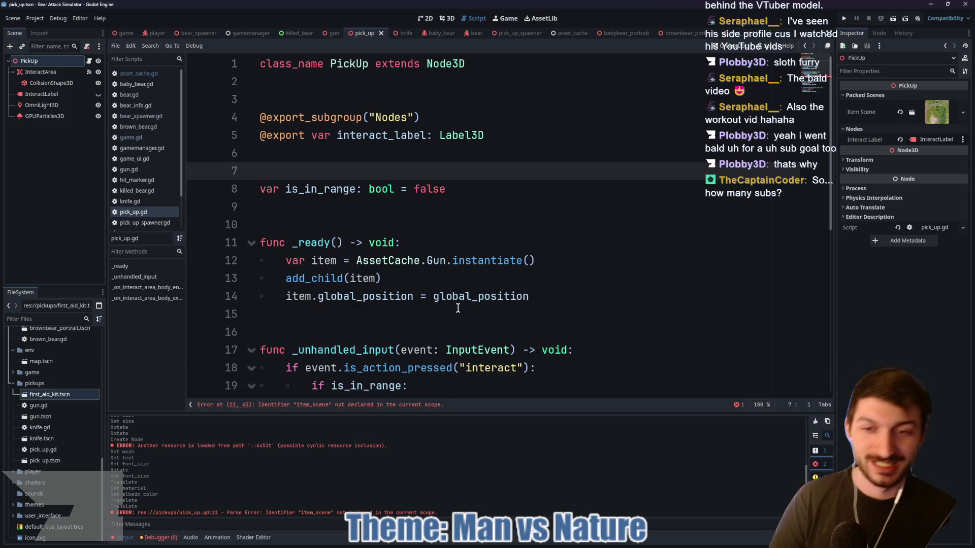
left_click(373, 316)
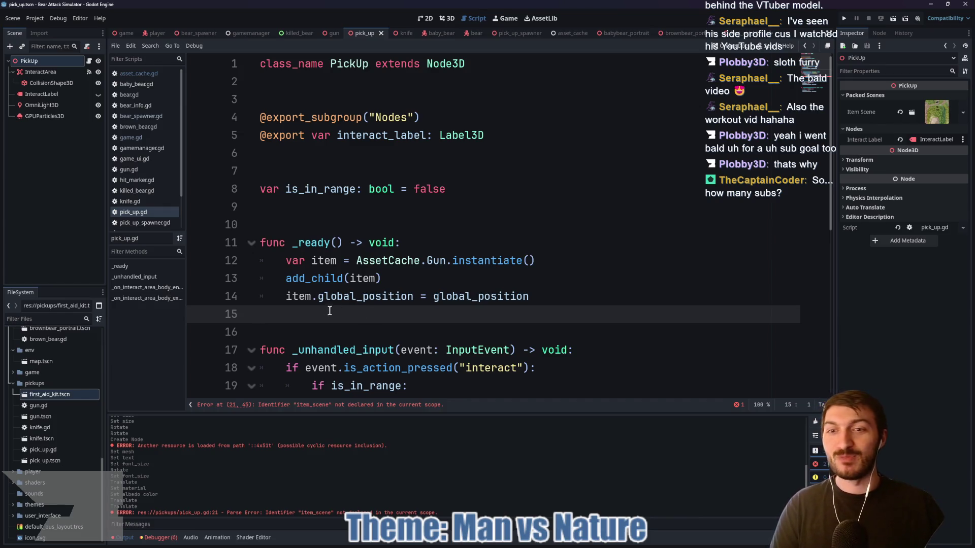
scroll(332, 317, "down", 1)
scroll(543, 243, "down", 2)
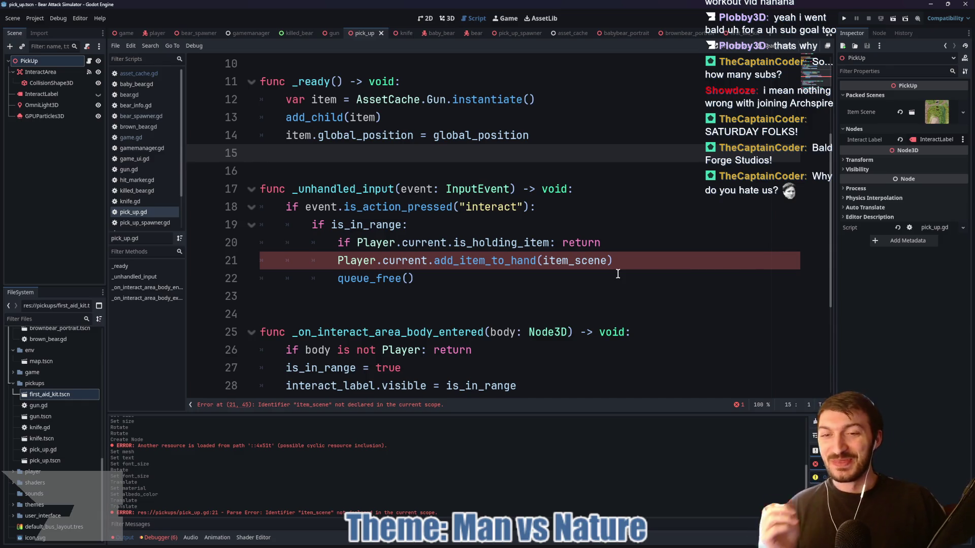
left_click(618, 260)
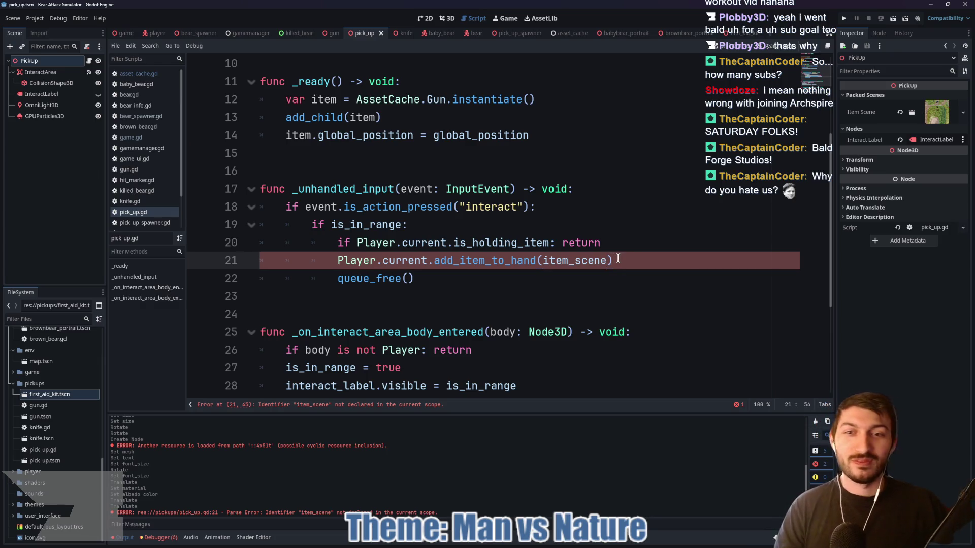
left_click(463, 225)
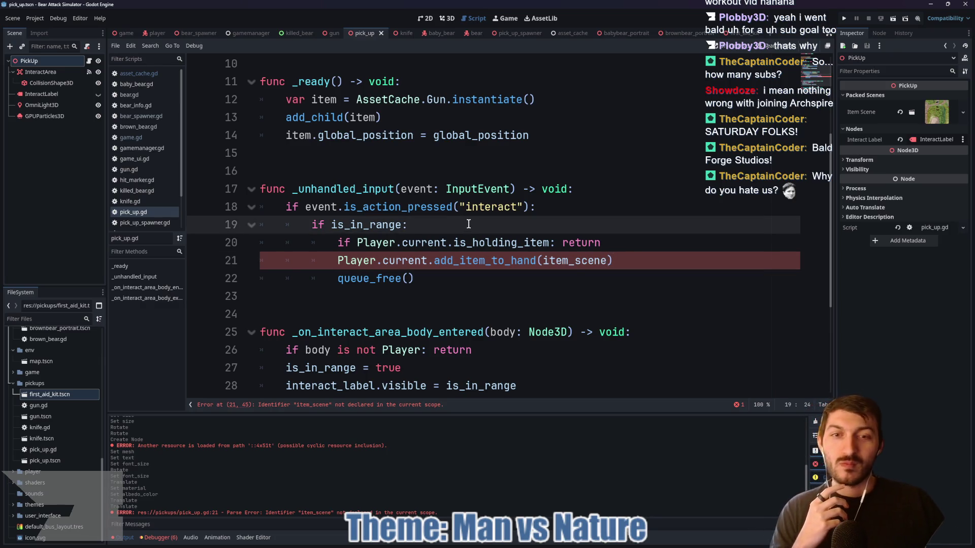
left_click(423, 208)
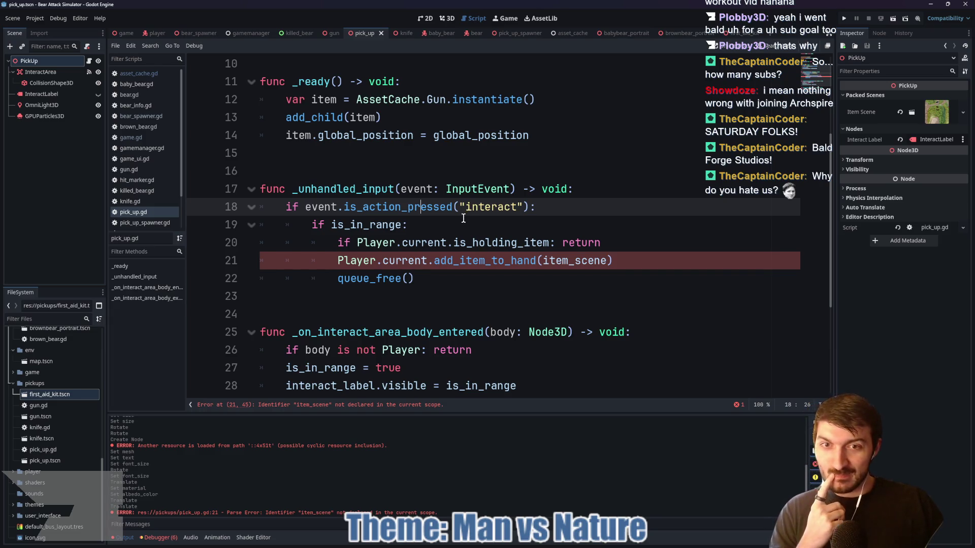
left_click(461, 223)
left_click(508, 264)
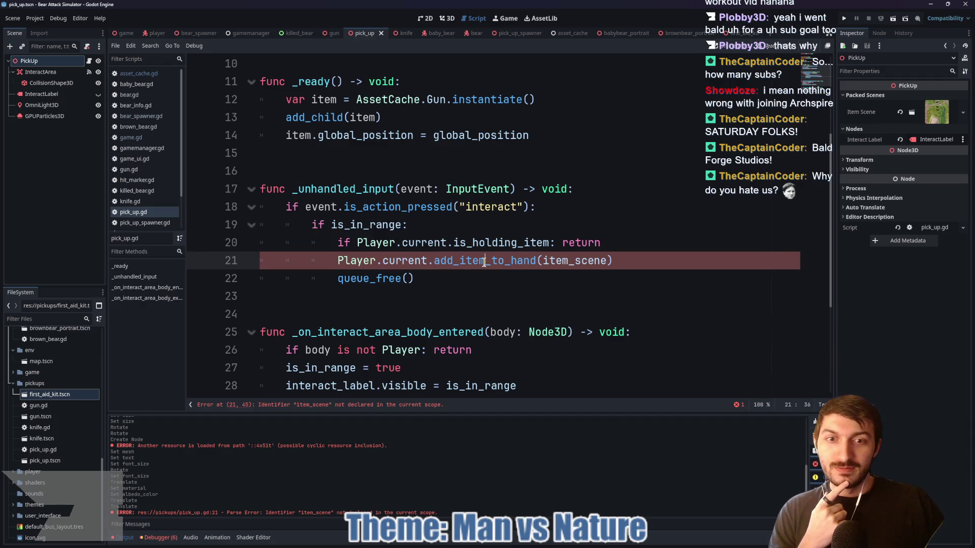
double_click(483, 262)
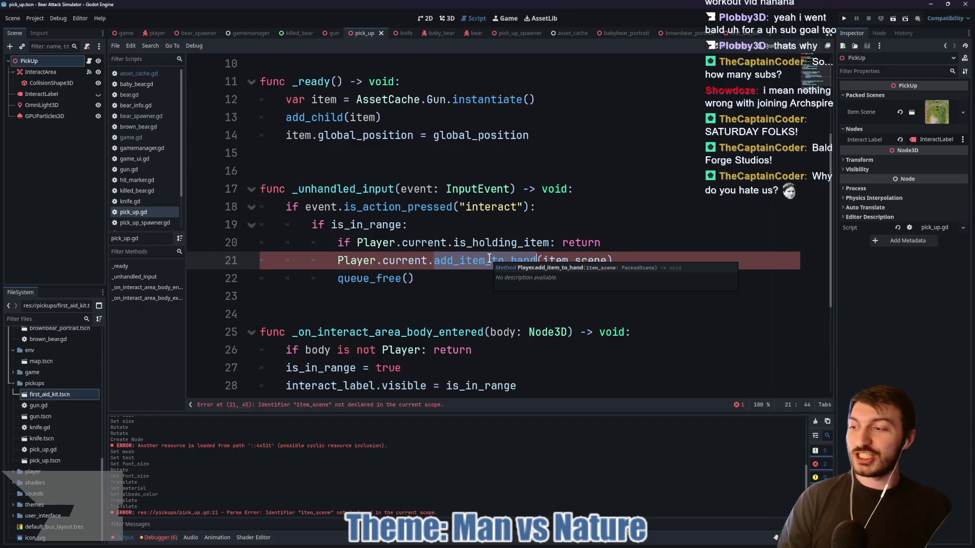
left_click(436, 228)
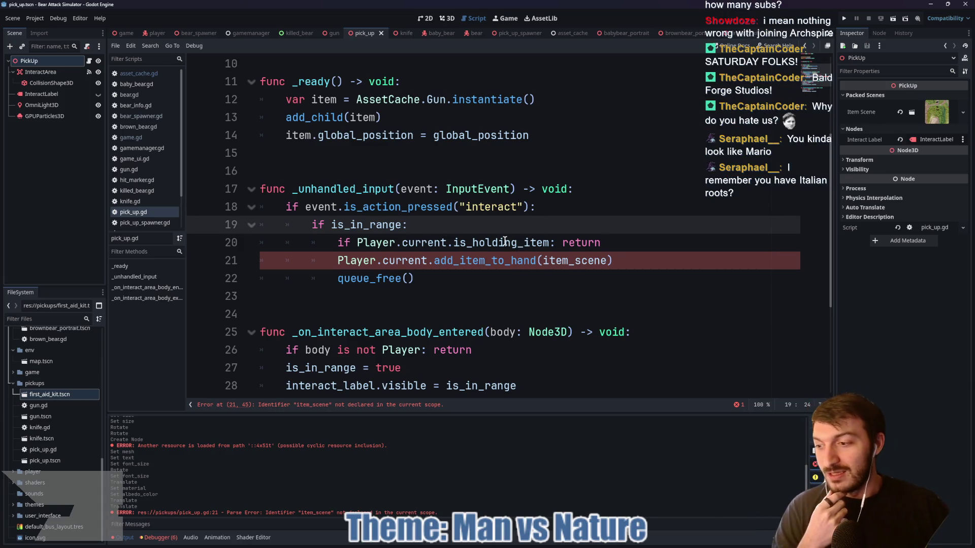
mouse_move(505, 241)
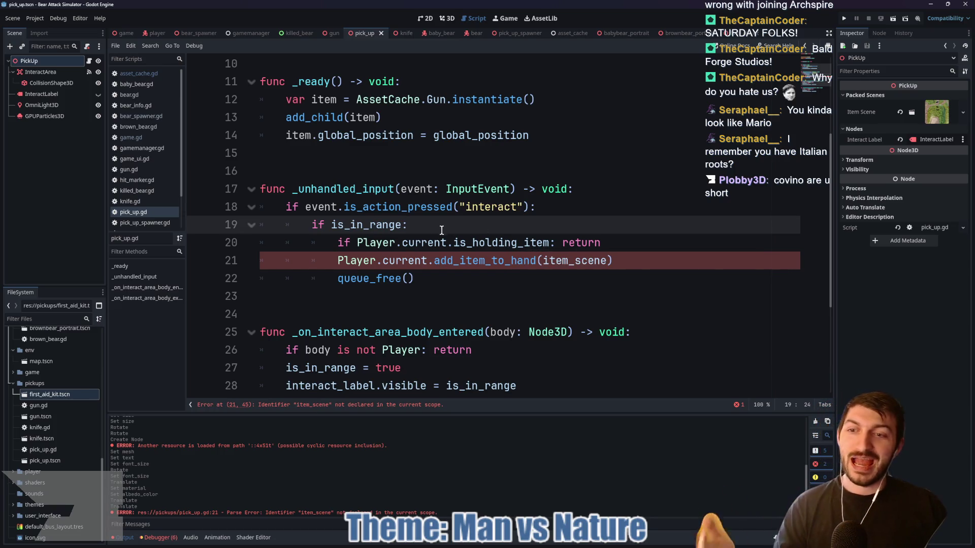
mouse_move(424, 241)
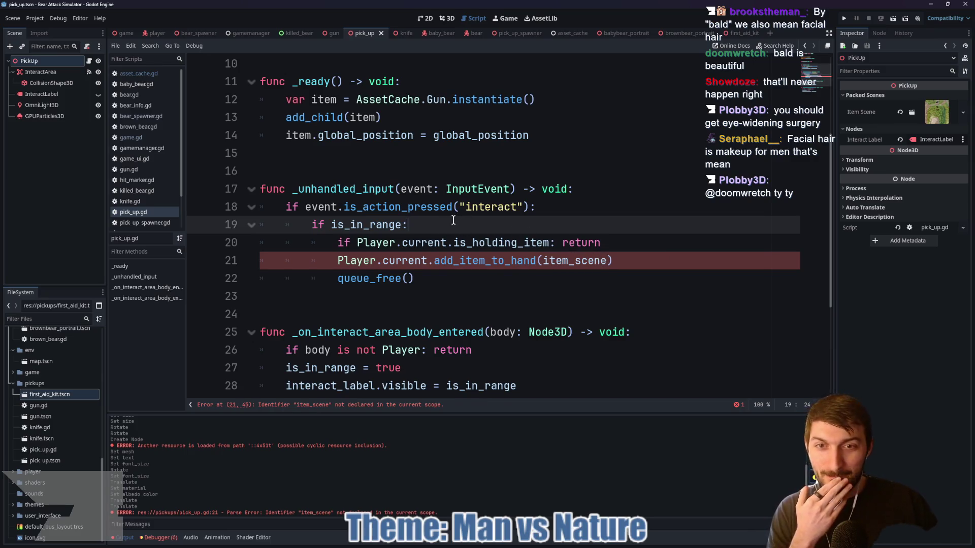
left_click(598, 245)
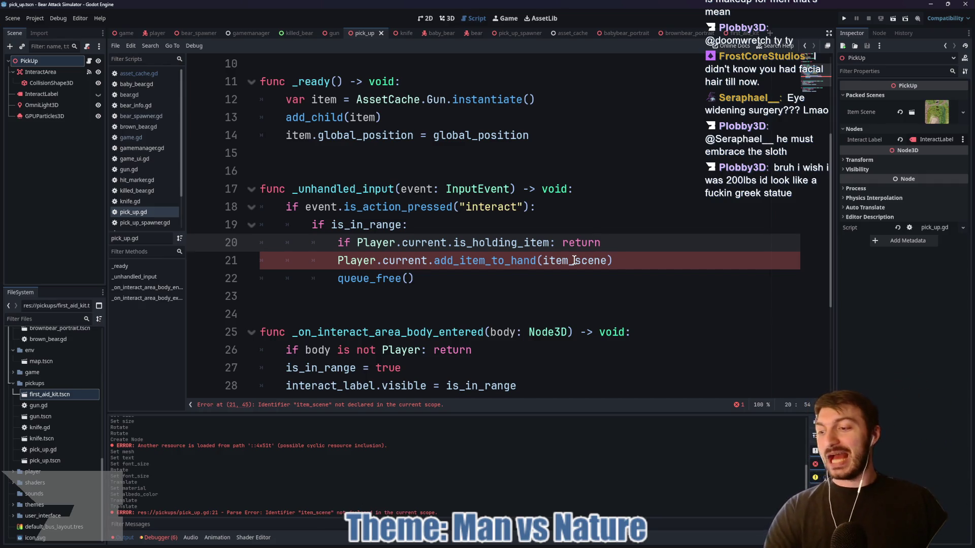
left_click(551, 232)
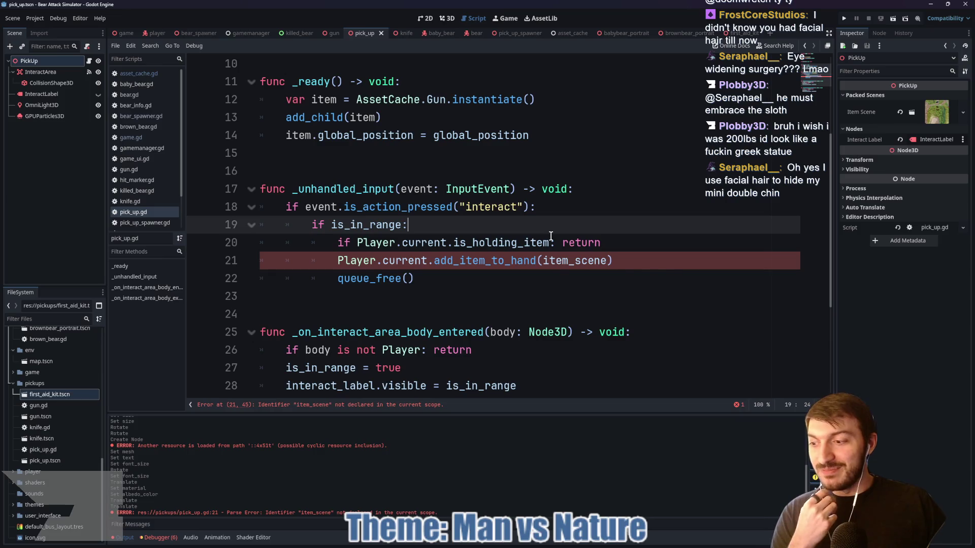
mouse_move(551, 236)
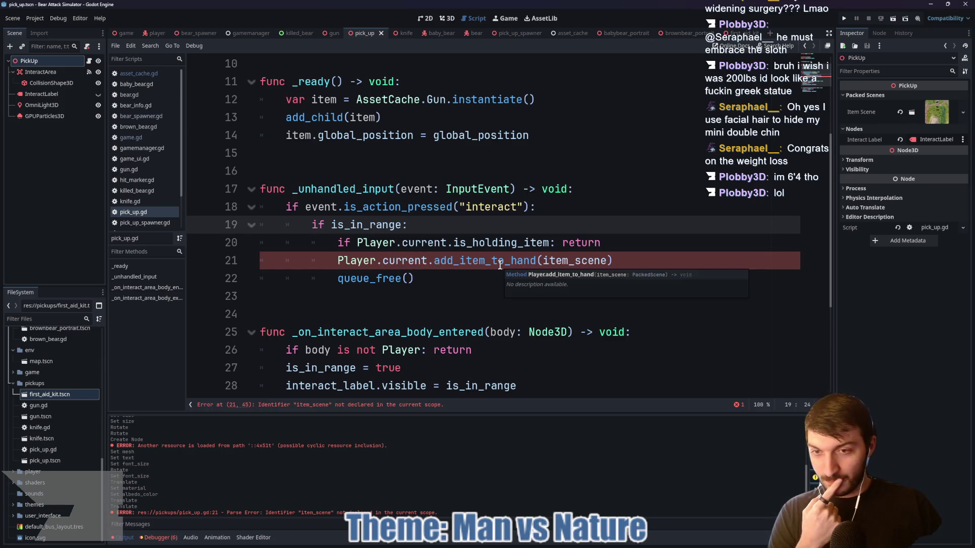
double_click(520, 266)
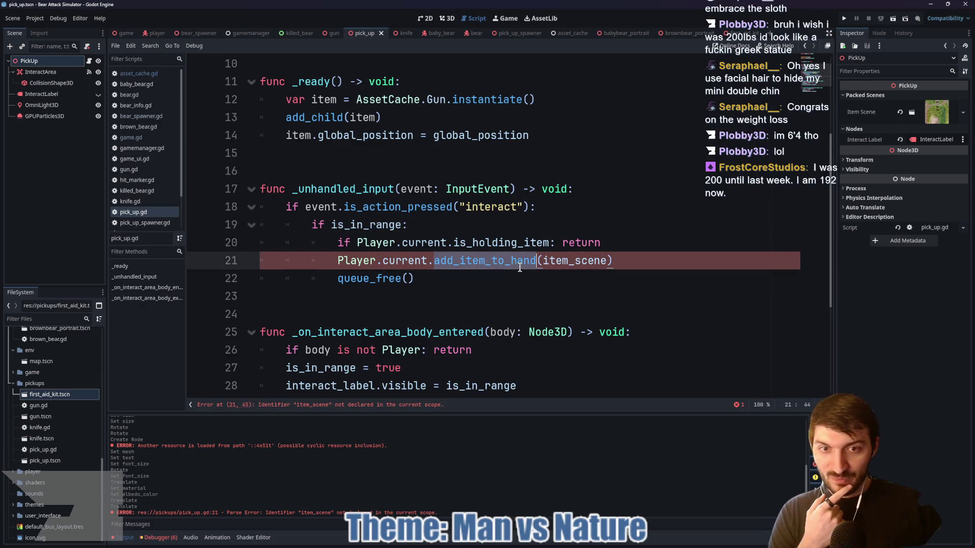
double_click(573, 260)
left_click(474, 263)
double_click(474, 263)
double_click(406, 260)
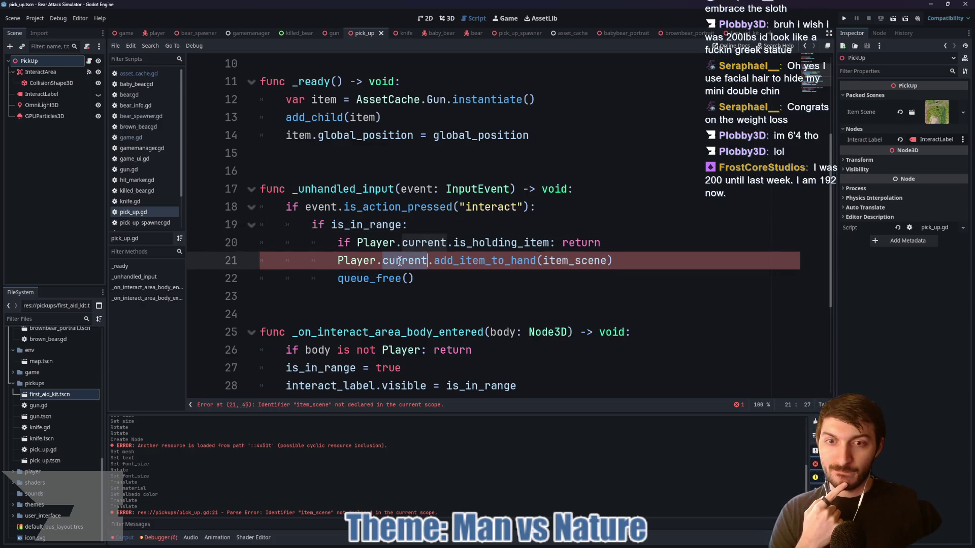
double_click(487, 261)
double_click(562, 260)
double_click(450, 260)
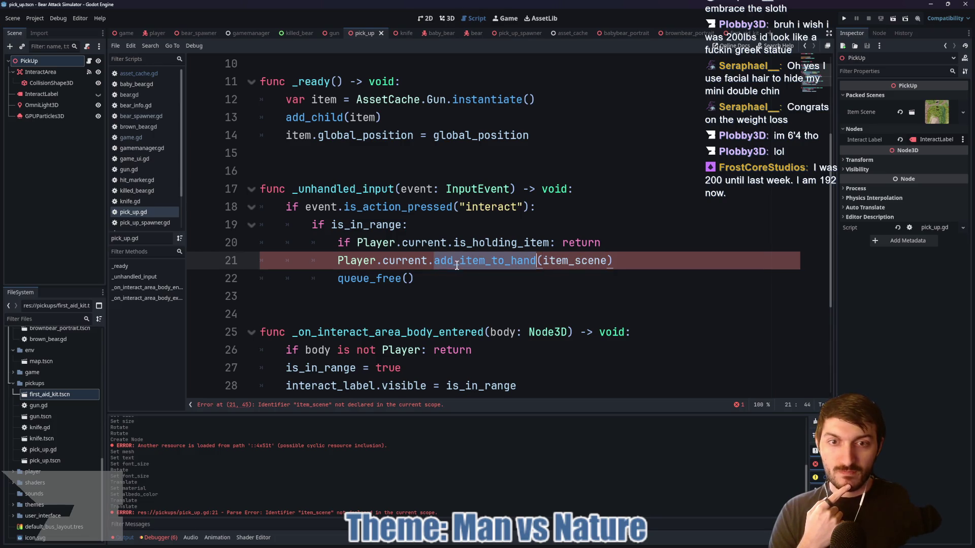
double_click(574, 261)
double_click(479, 263)
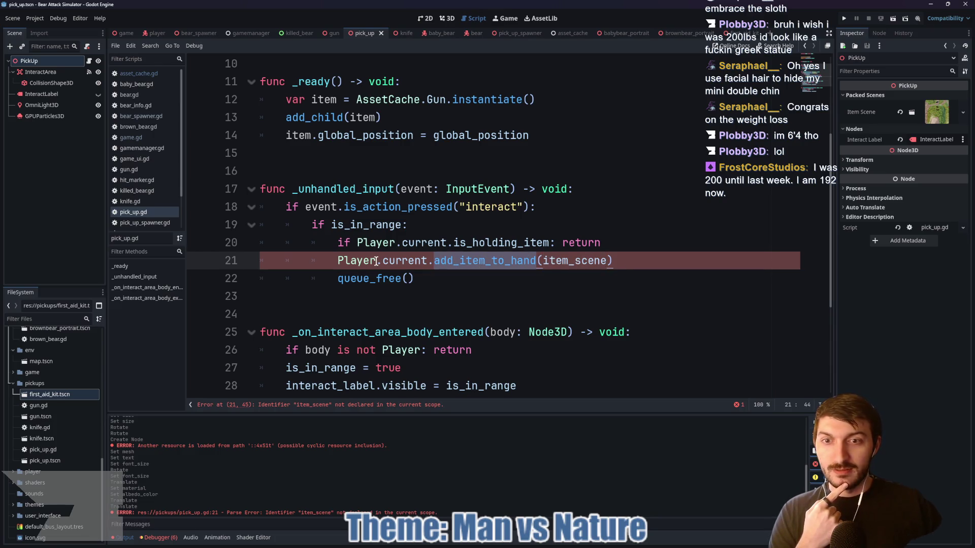
left_click(370, 243)
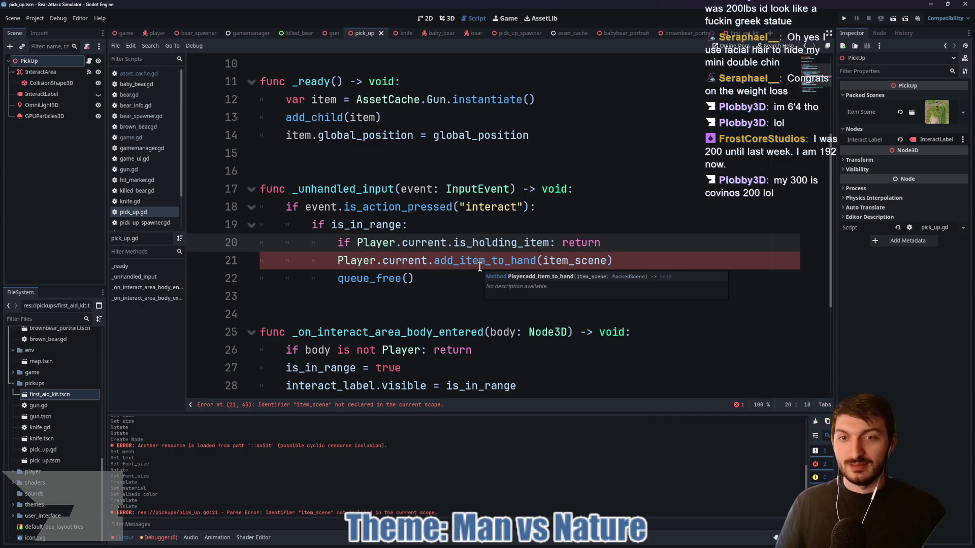
left_click(443, 244)
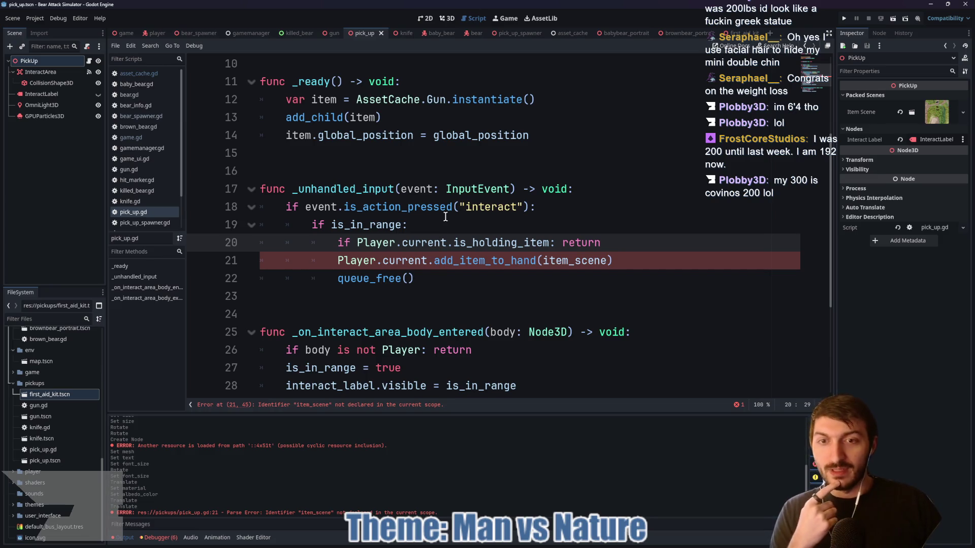
left_click(445, 226)
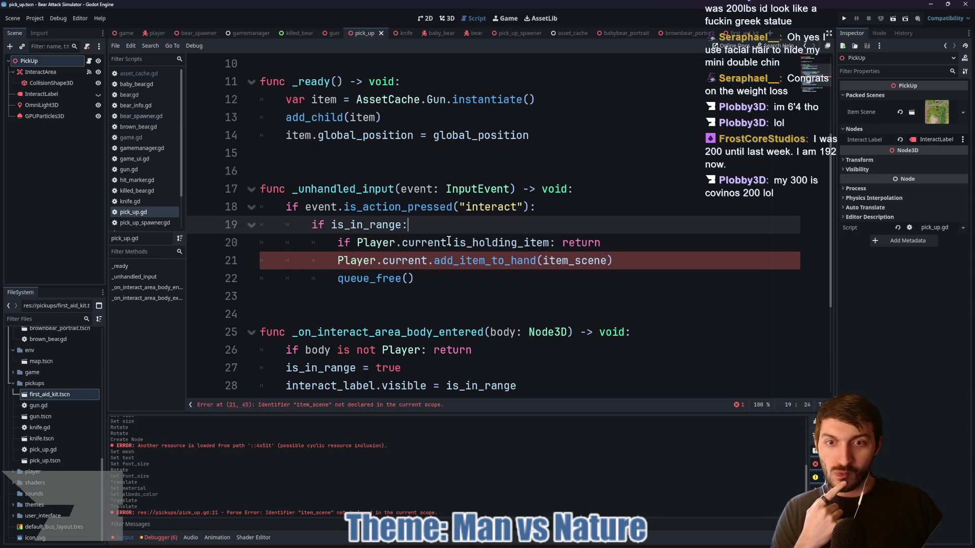
key("Down")
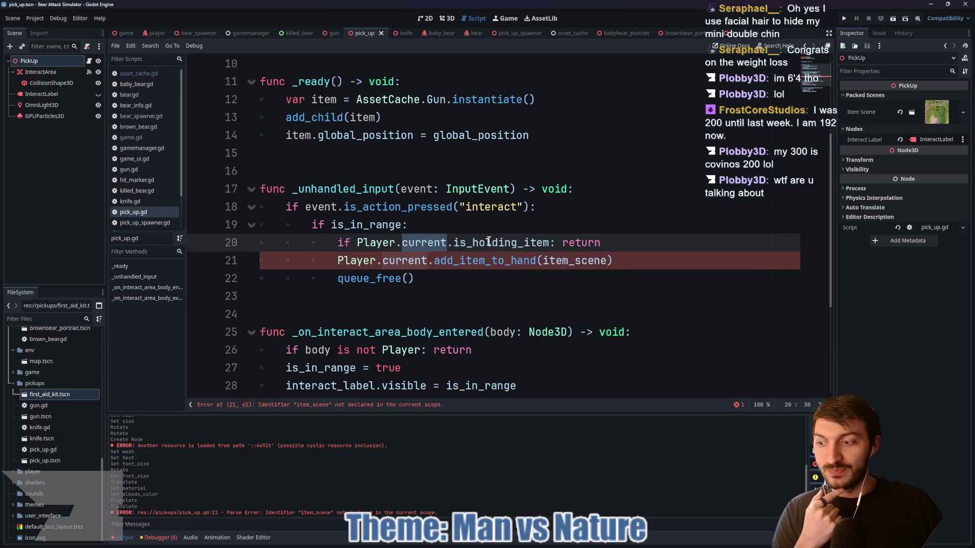
left_click(476, 226)
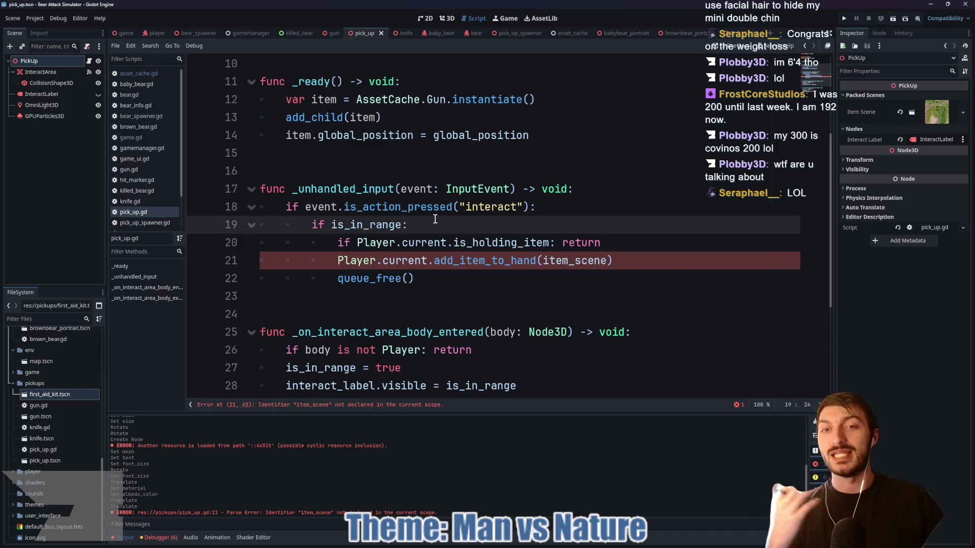
scroll(437, 227, "down", 1)
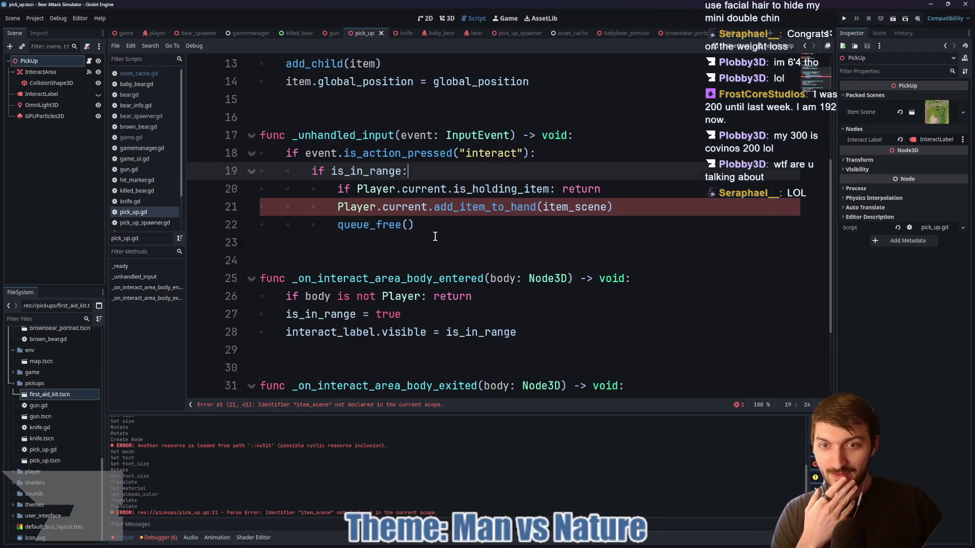
double_click(464, 208)
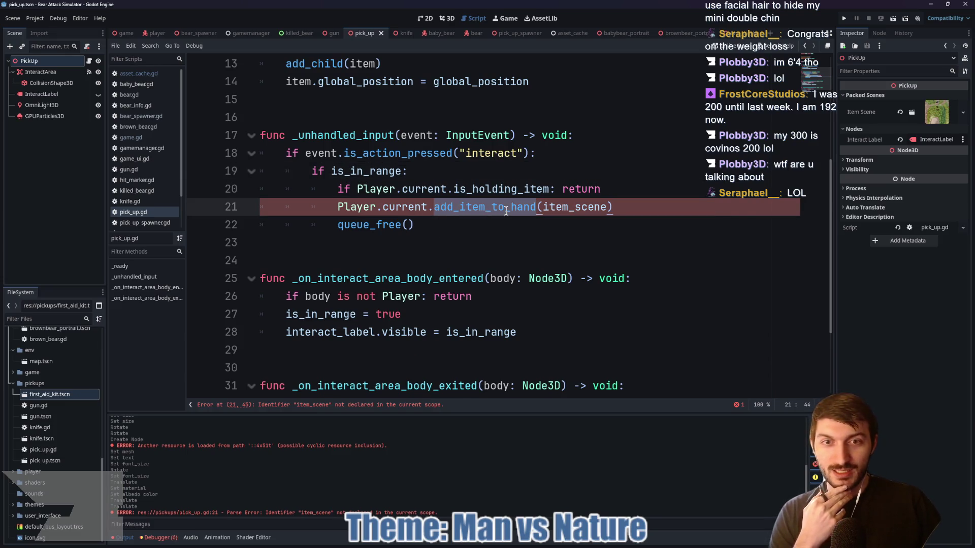
mouse_move(506, 211)
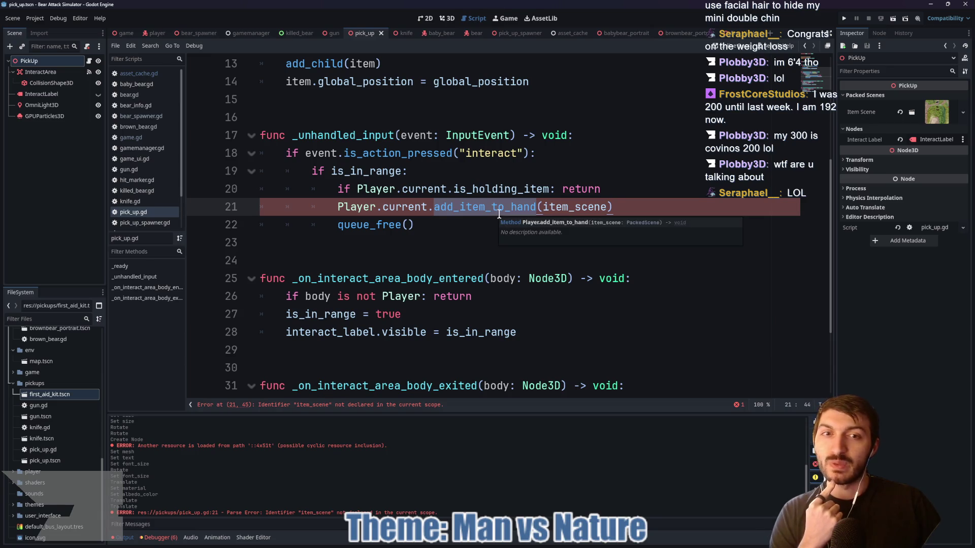
scroll(561, 214, "up", 2)
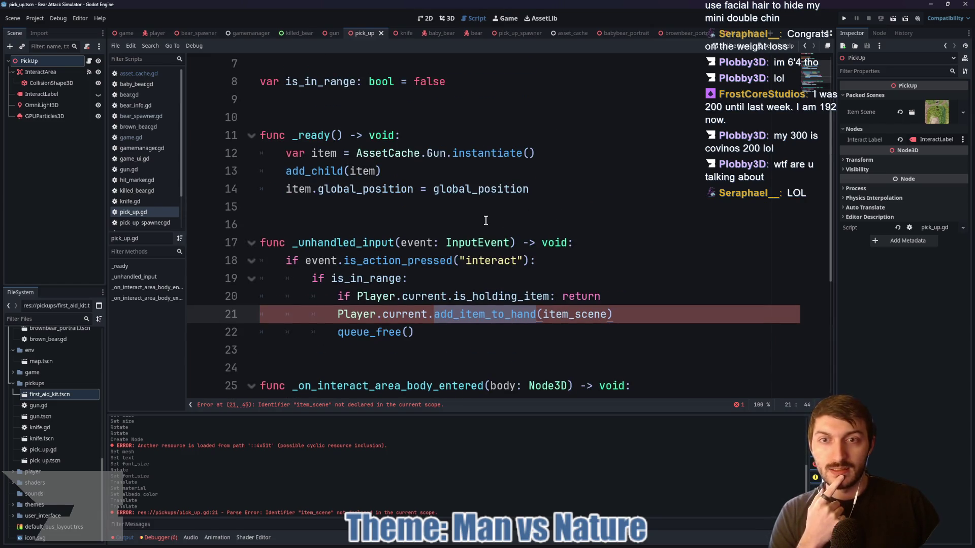
double_click(404, 154)
left_click(414, 154)
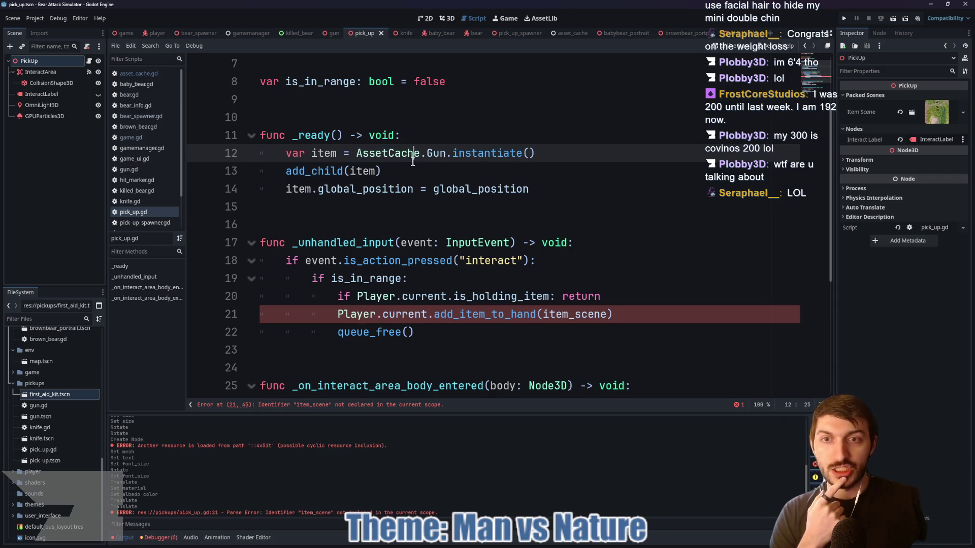
scroll(441, 205, "up", 1)
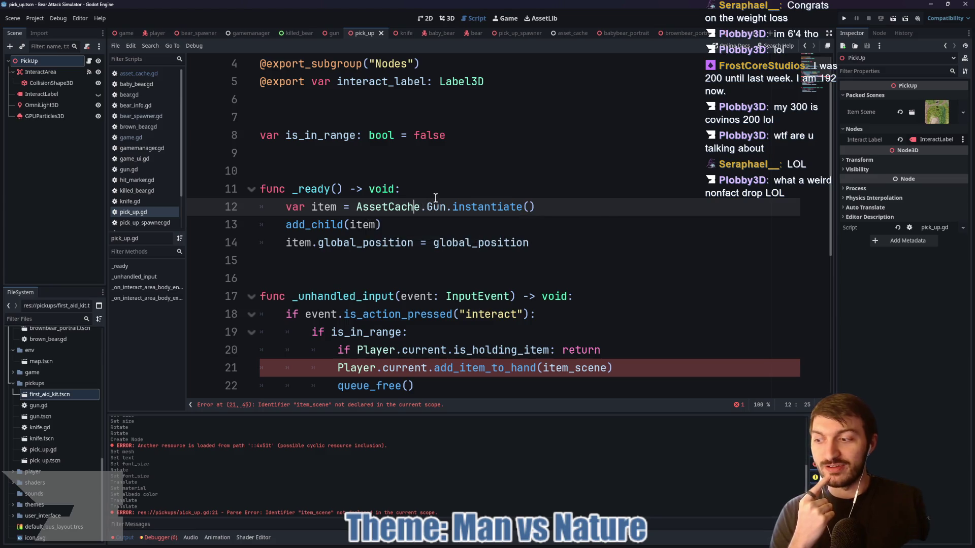
Begin line 9 with 'var potential_items: Array = AssetCache.Gun'
left_click(391, 153)
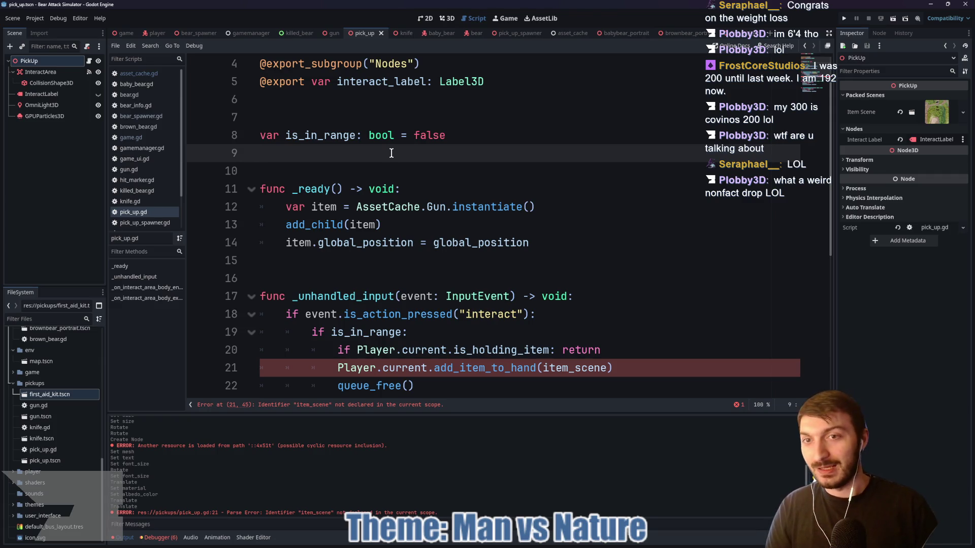
type("var poten")
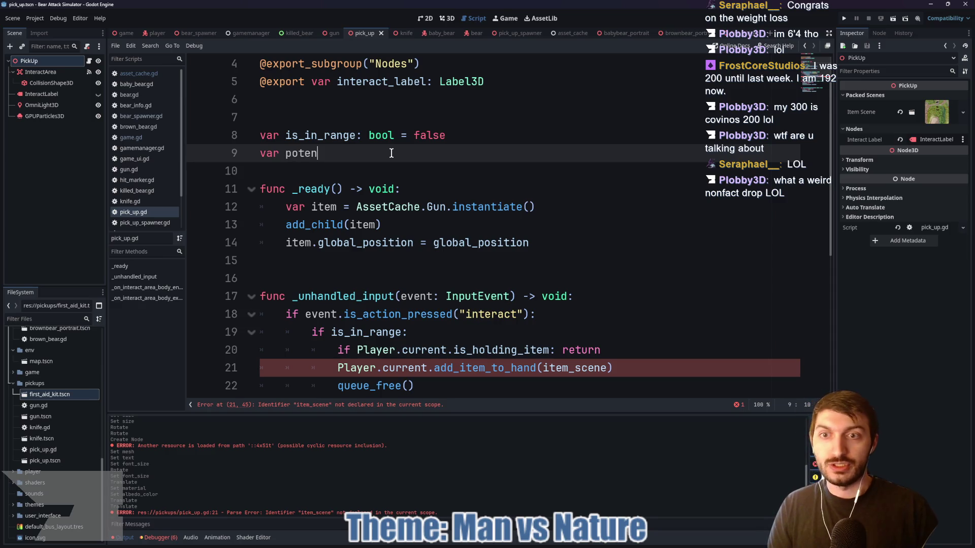
type("tial_items")
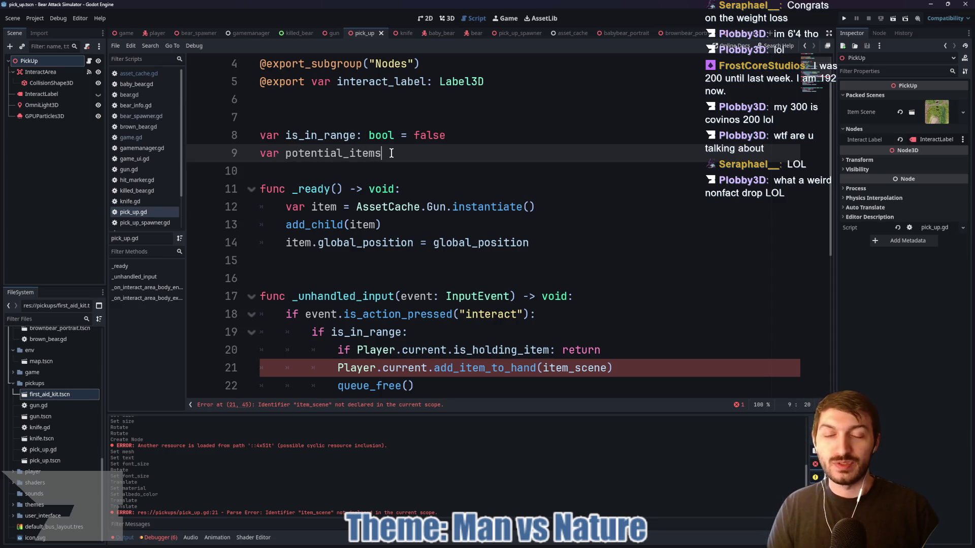
type(": Array")
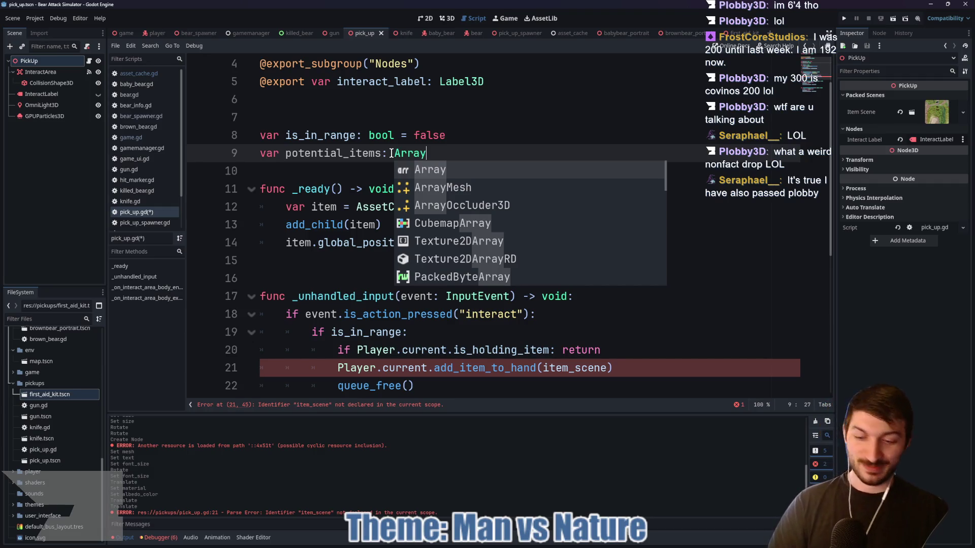
type(" =")
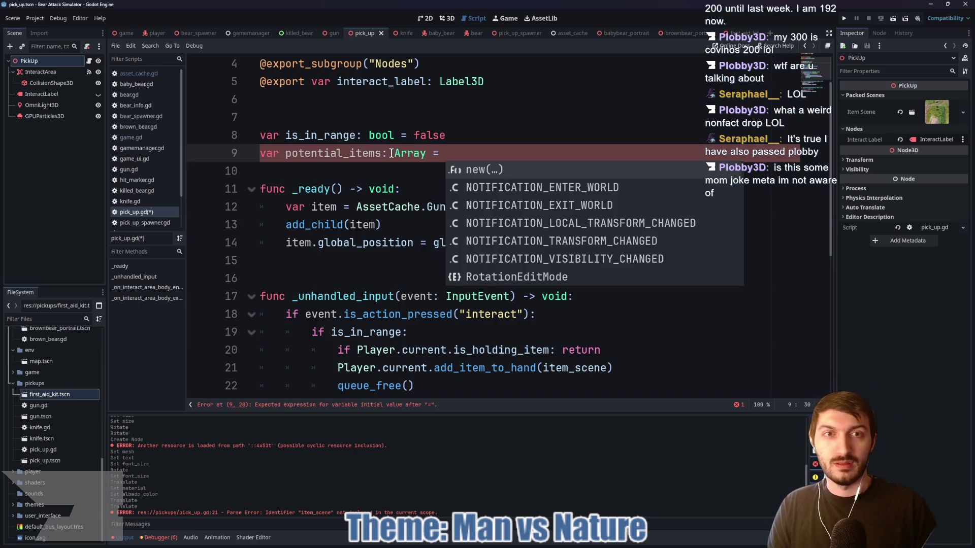
type("AssetCache.")
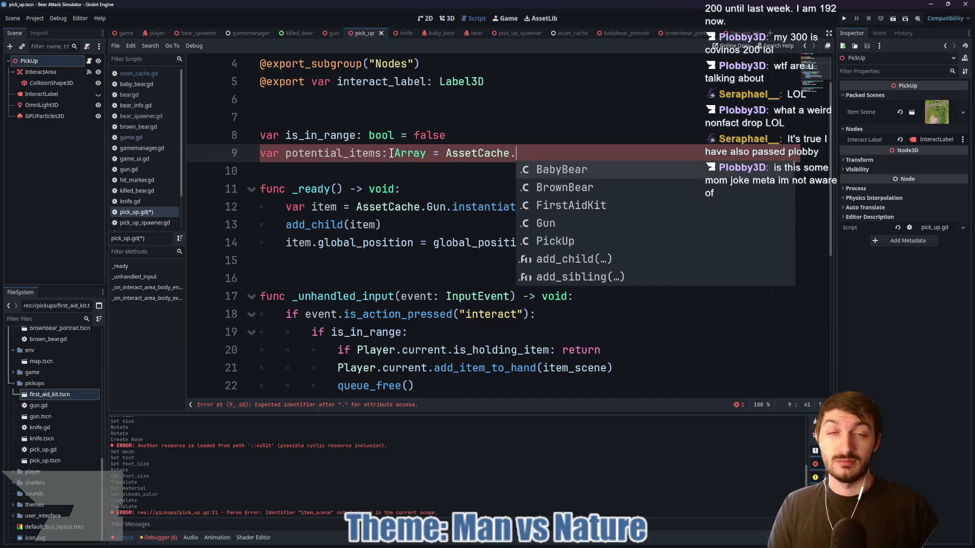
key("Down")
key("Down")
key("Down")
key("Return")
type(".")
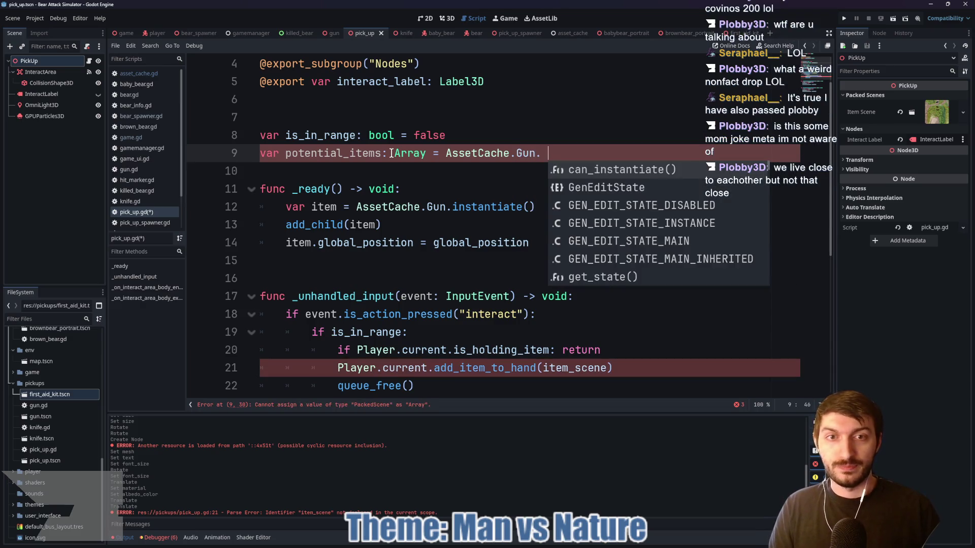
key("BackSpace")
key("BackSpace")
Complete the array as [AssetCache.Gun, AssetCache.FirstAidKit] and save pick_up.gd
type(", ")
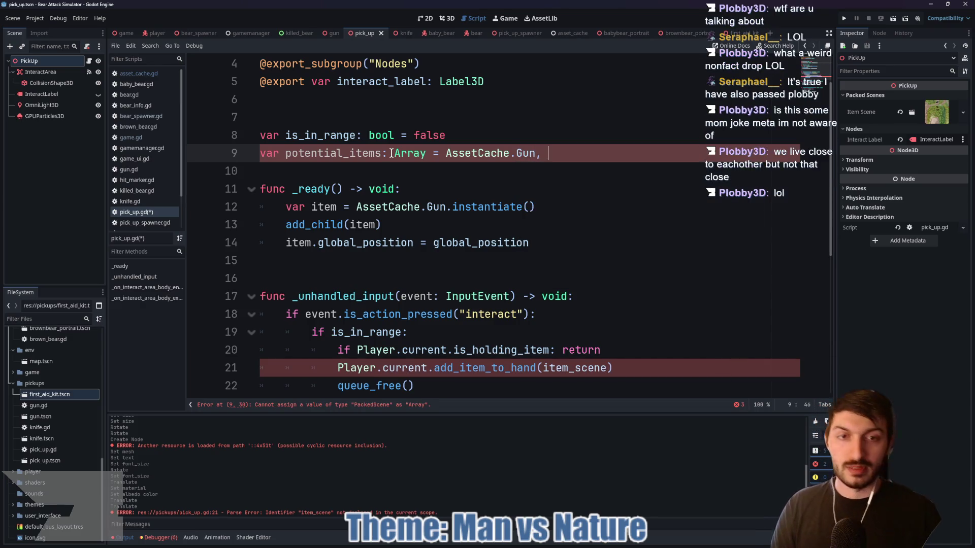
type("AssetCache.")
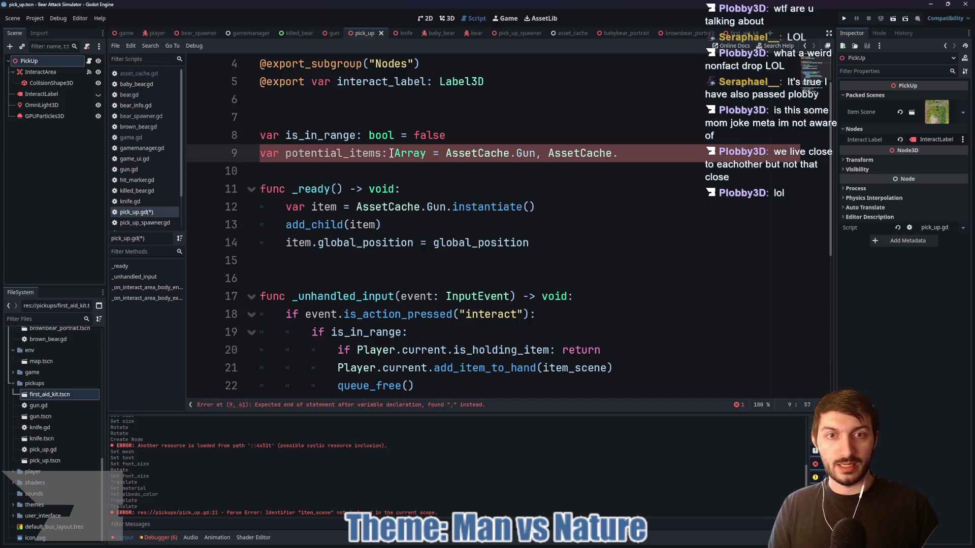
type("FirstAid")
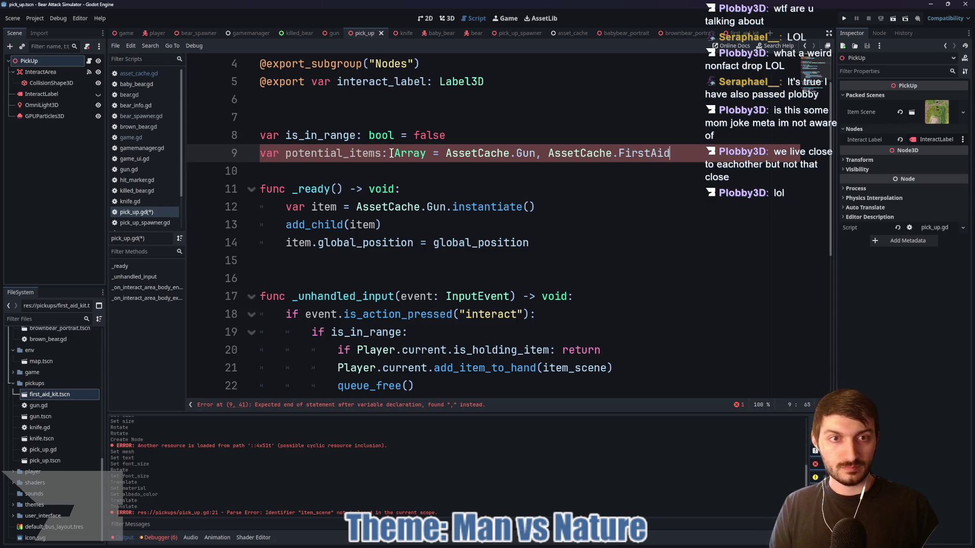
type("Kit")
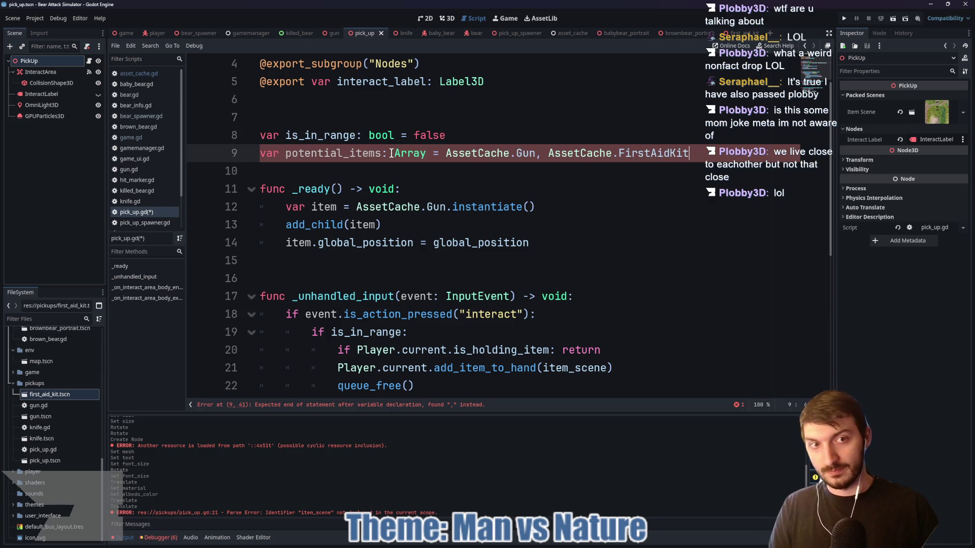
type("]")
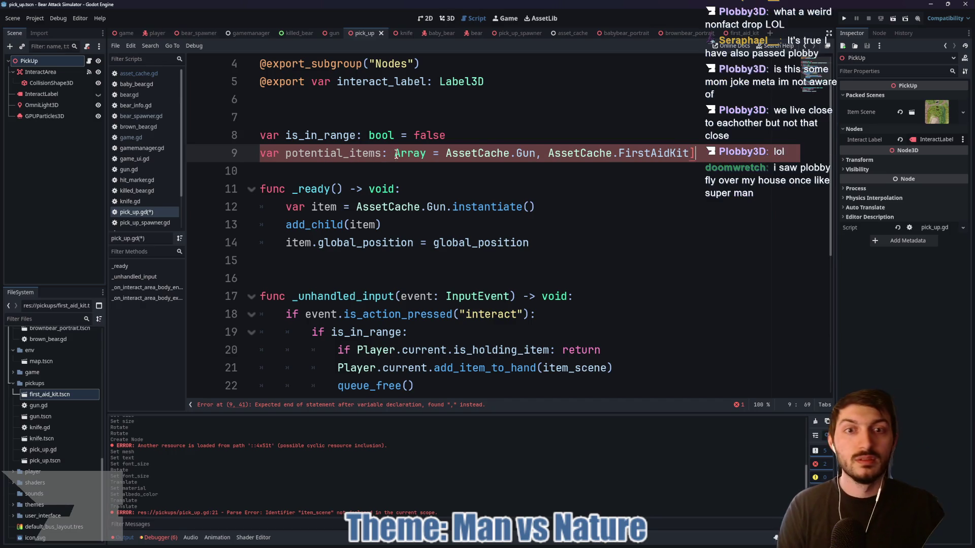
left_click(447, 153)
type("[")
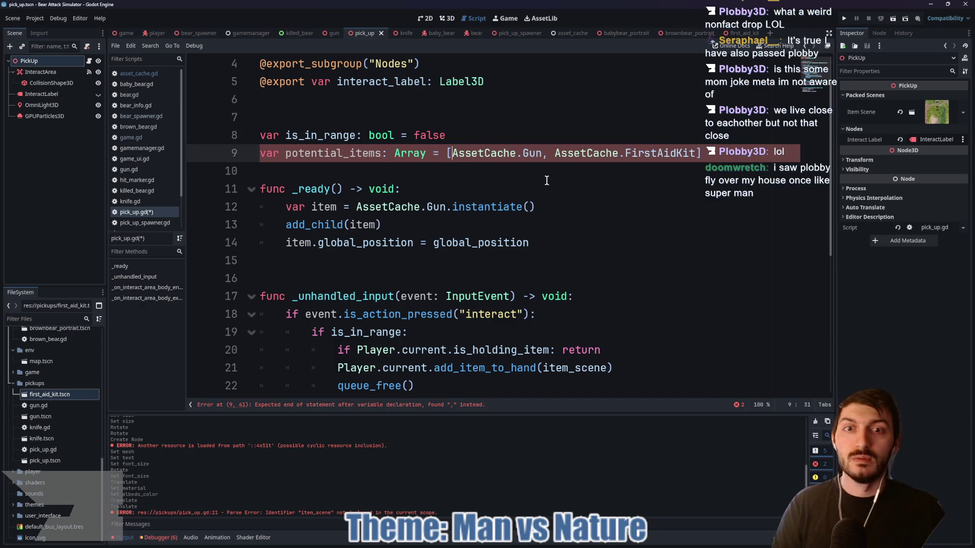
left_click(520, 173)
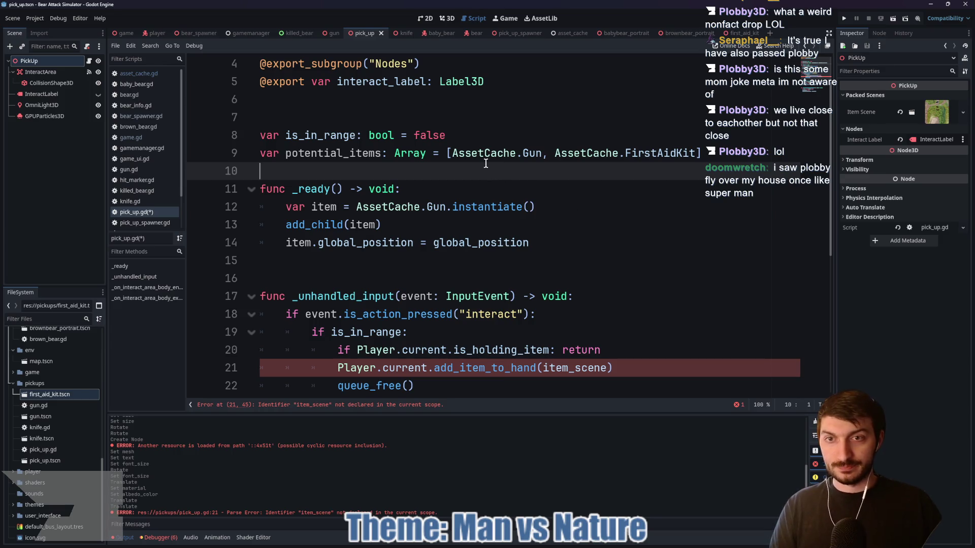
key("ctrl+s")
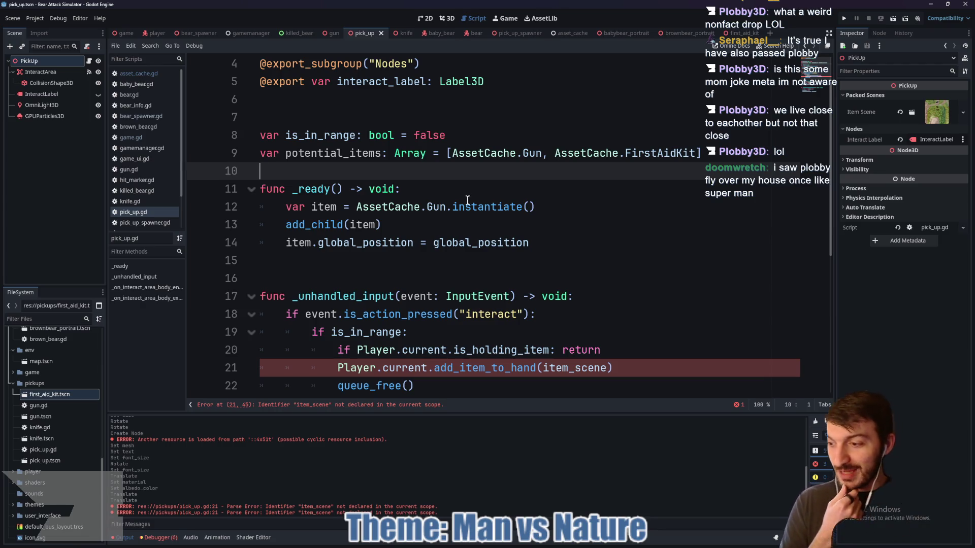
Inspect line 21's add_item_to_hand call, then select AssetCache.Gun.instantiate() on line 12
mouse_move(466, 201)
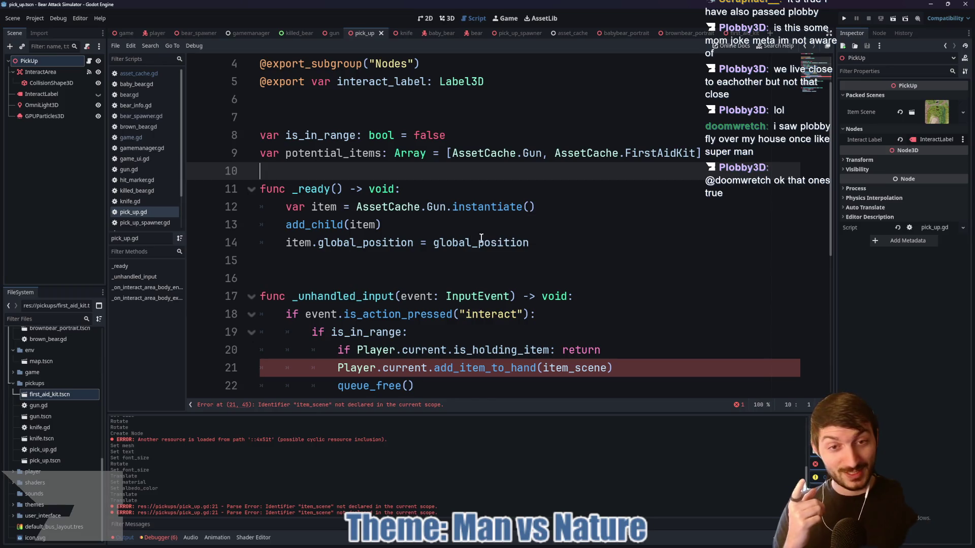
left_click(613, 368)
left_click_drag(613, 367, 434, 367)
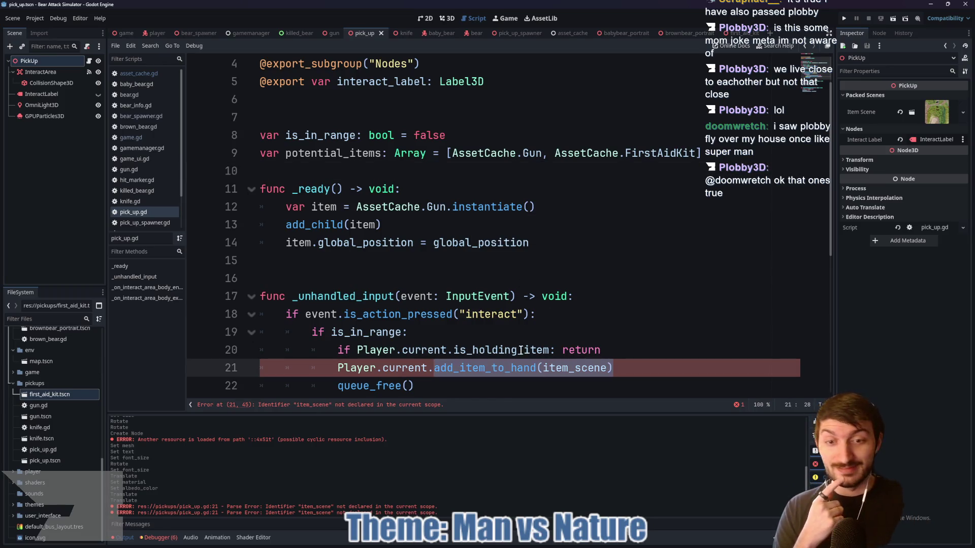
left_click_drag(614, 367, 428, 368)
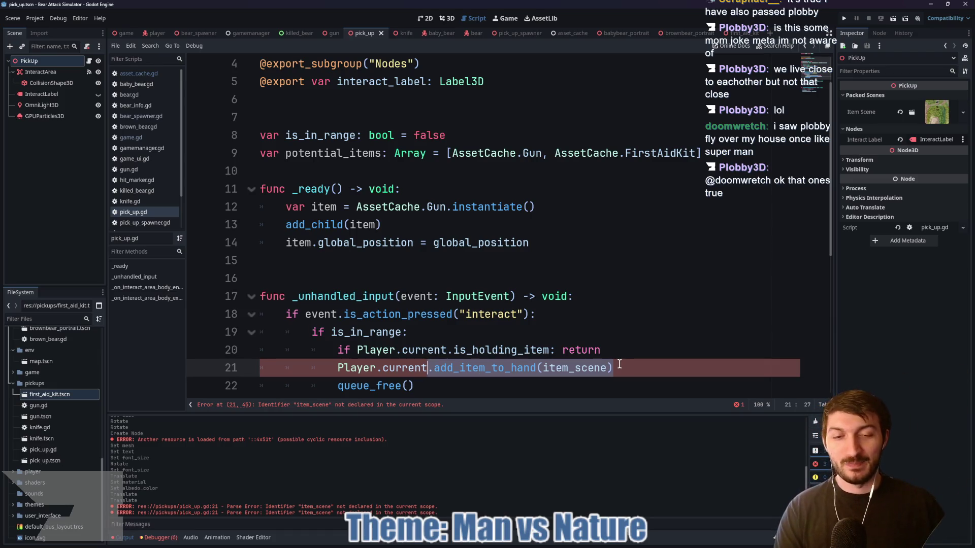
left_click(615, 369)
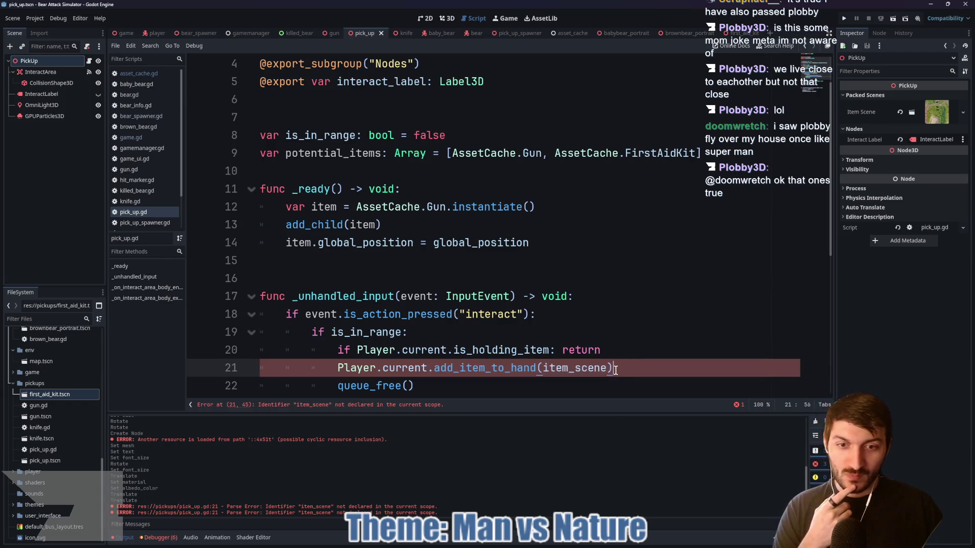
double_click(486, 367)
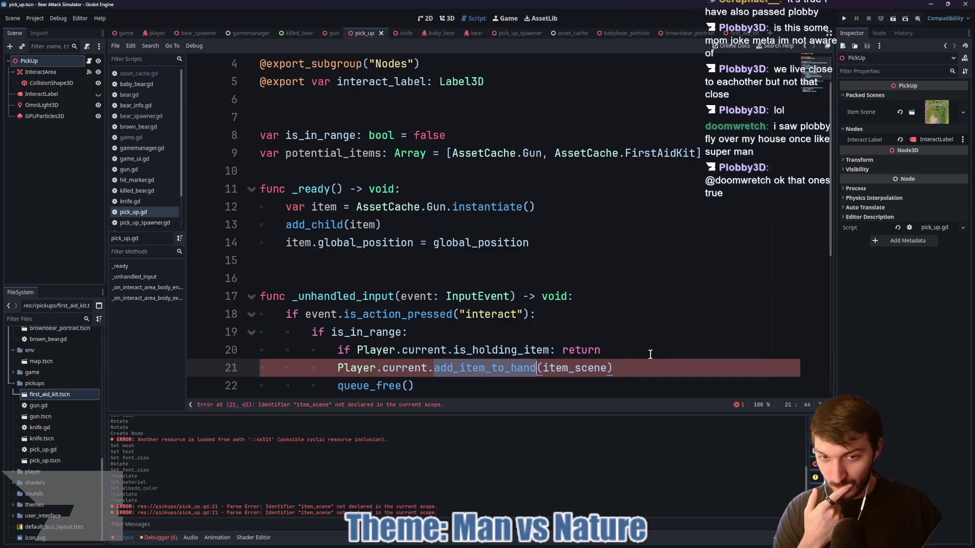
left_click(626, 364)
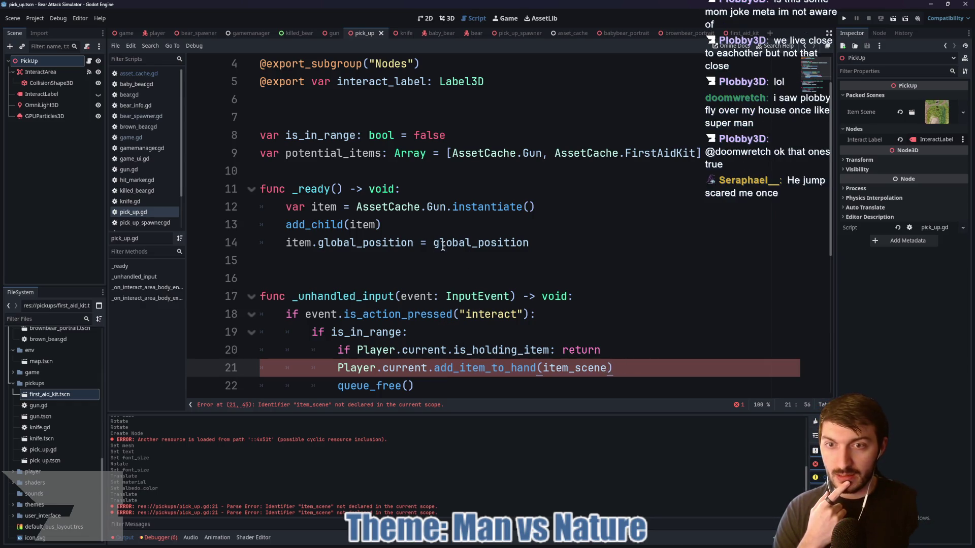
mouse_move(537, 207)
left_mouse_down()
mouse_move(345, 209)
mouse_move(359, 209)
left_mouse_up()
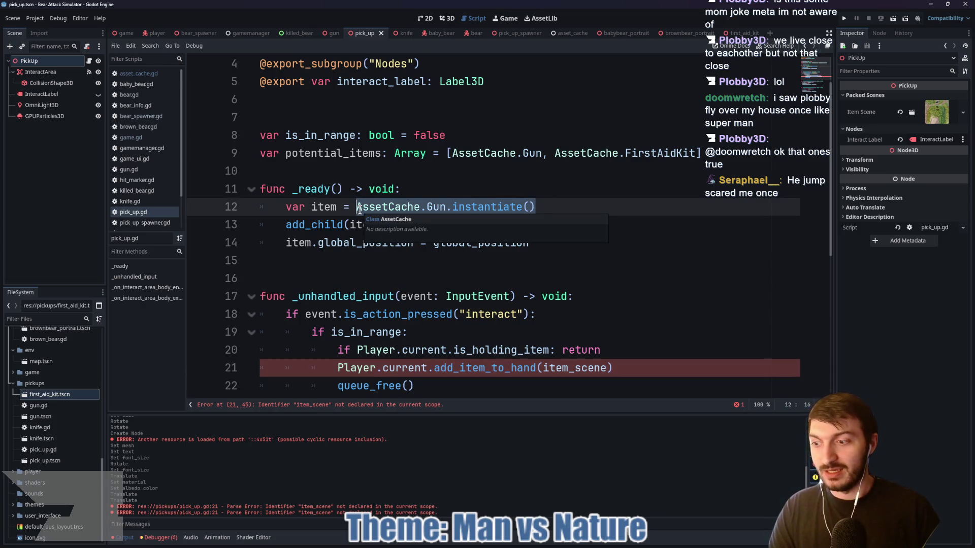
Replace line 12's value with potential_items.pick_random() and save pick_up.gd
type("po")
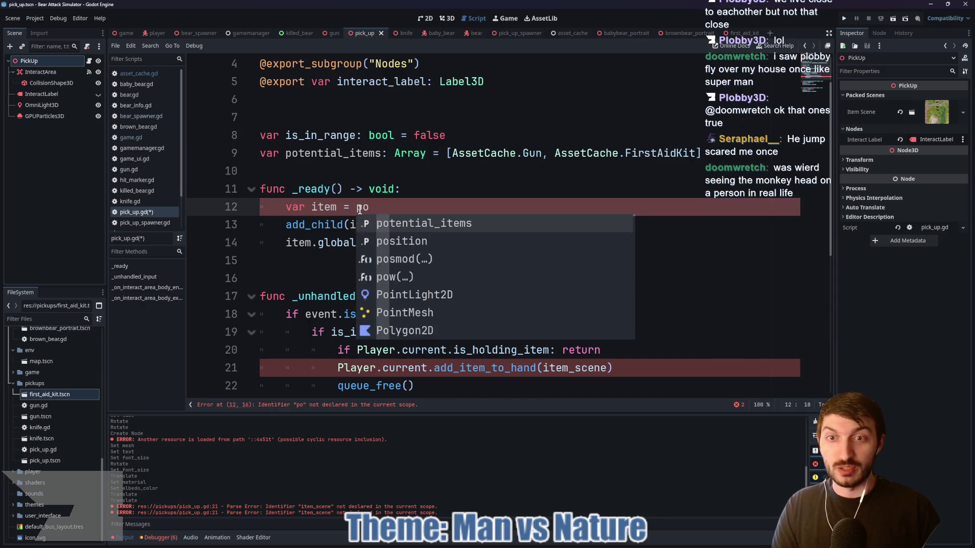
key("Return")
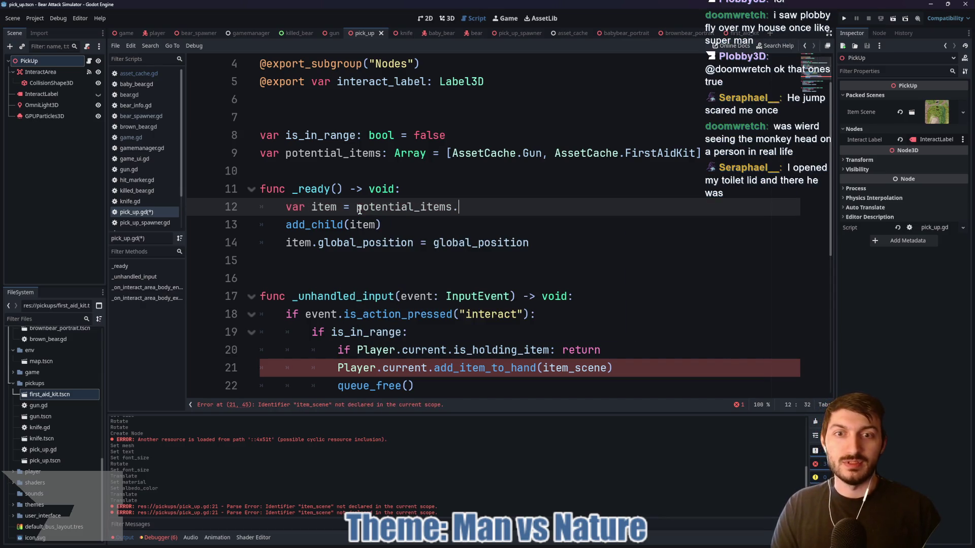
type("pick")
key("Return")
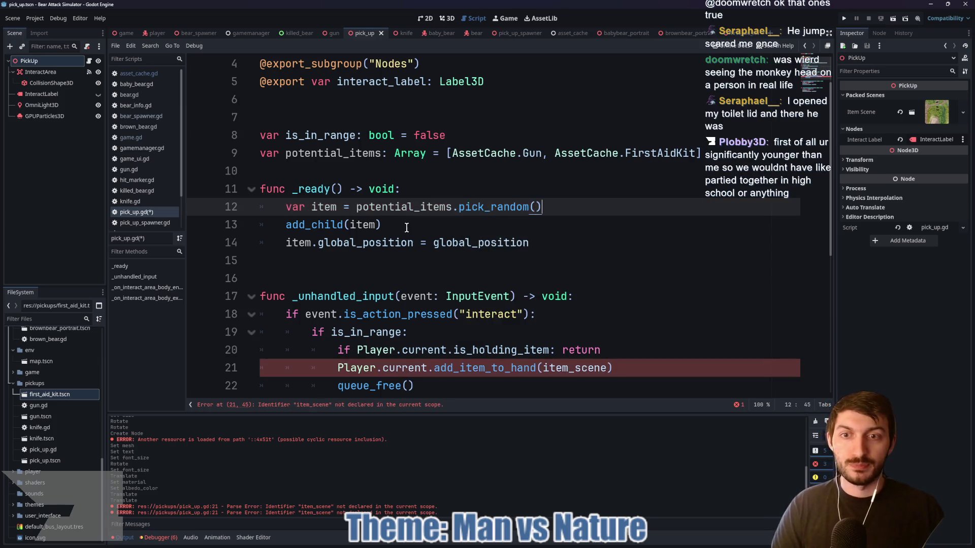
left_click(405, 228)
key("ctrl+s")
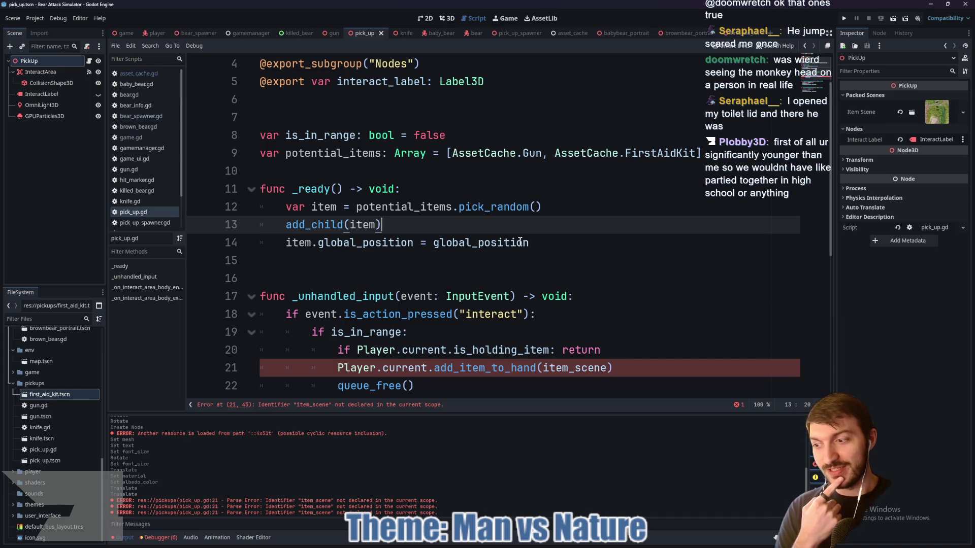
mouse_move(520, 242)
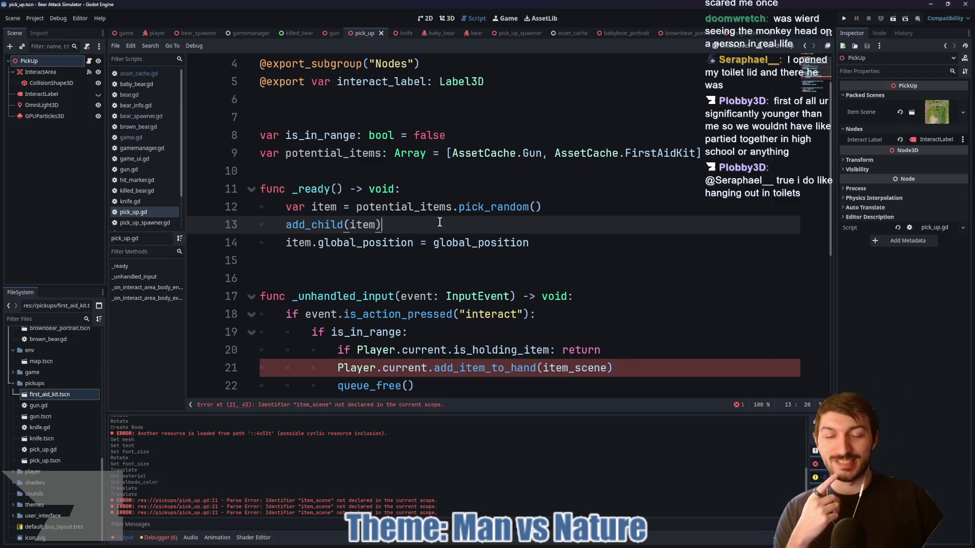
Comment out line 21's add_item_to_hand(item_scene) call and open the game scene's game.gd
left_click(596, 367)
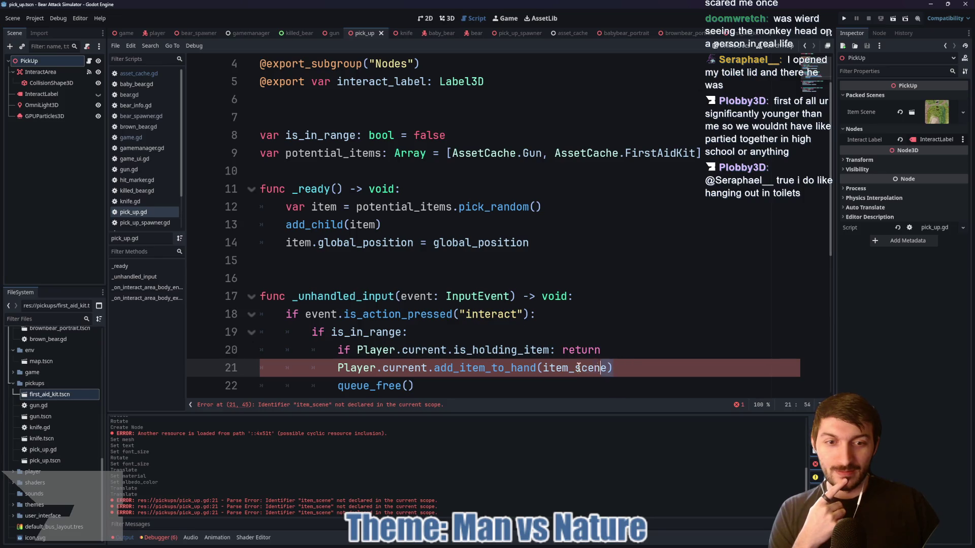
scroll(621, 334, "down", 1)
left_click(471, 316)
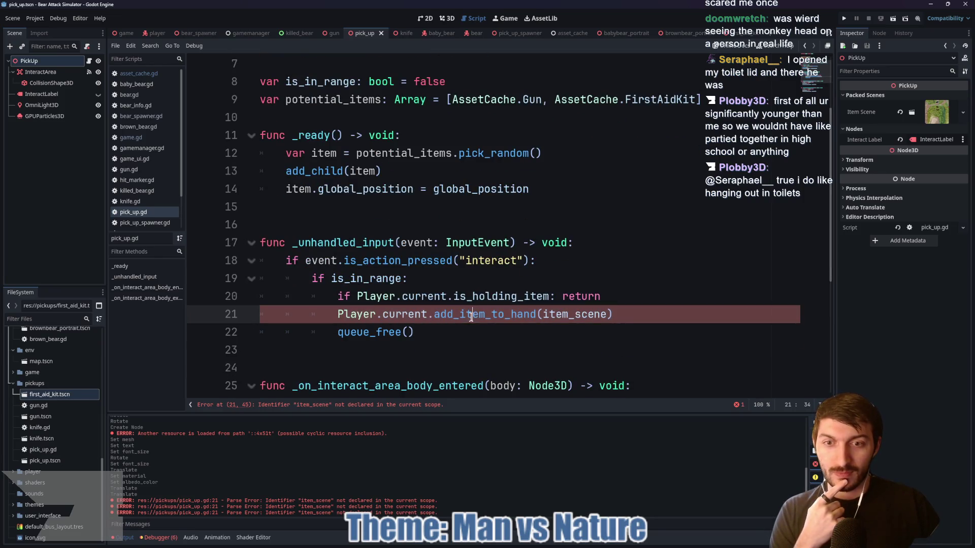
mouse_move(464, 319)
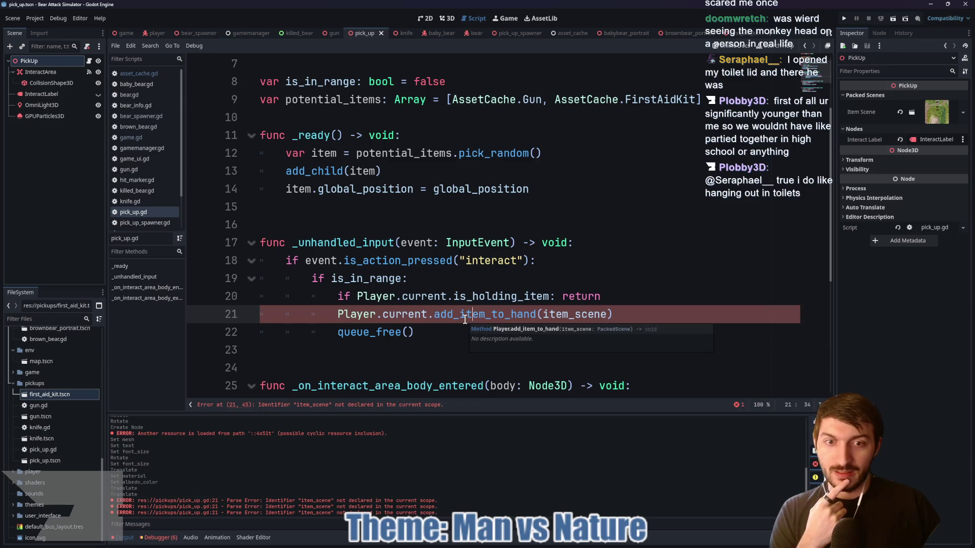
double_click(569, 315)
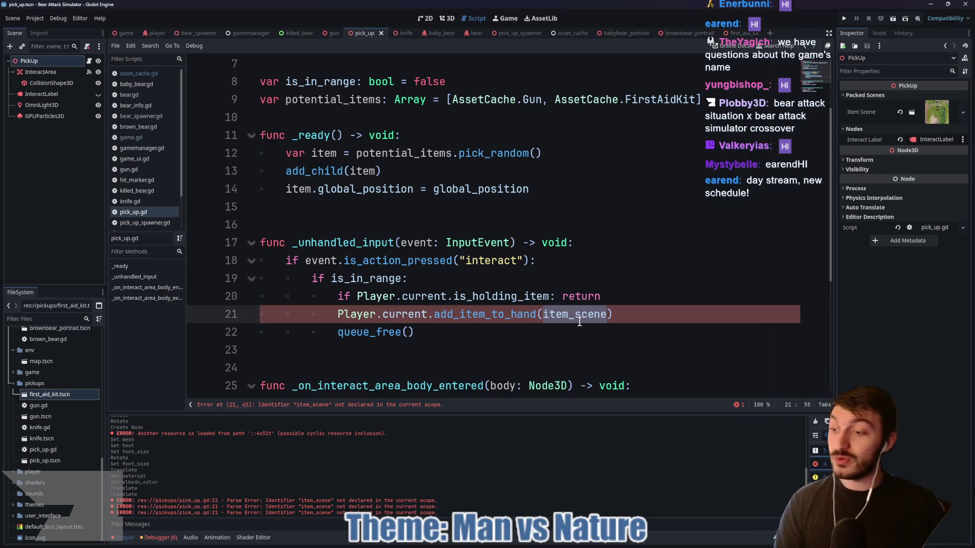
left_click(615, 314)
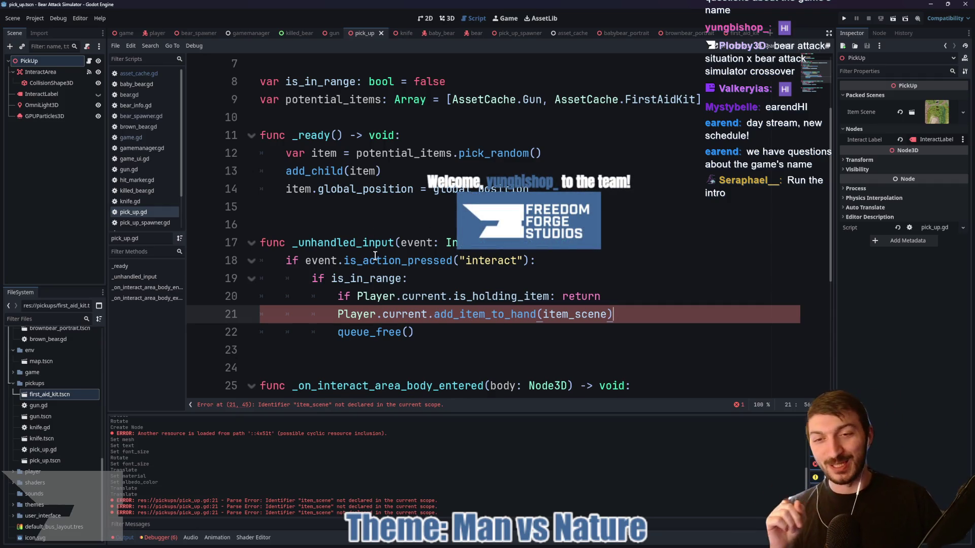
left_click(335, 315)
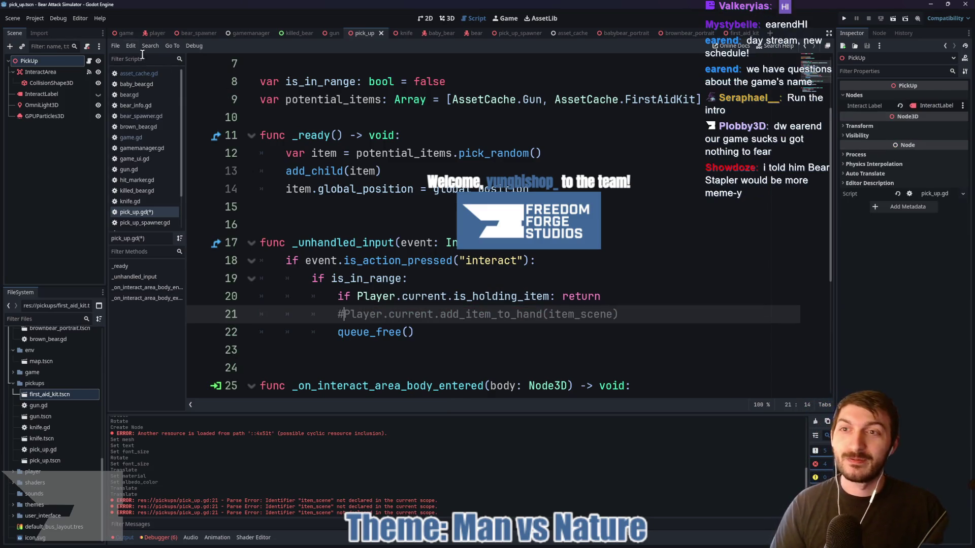
left_click(126, 33)
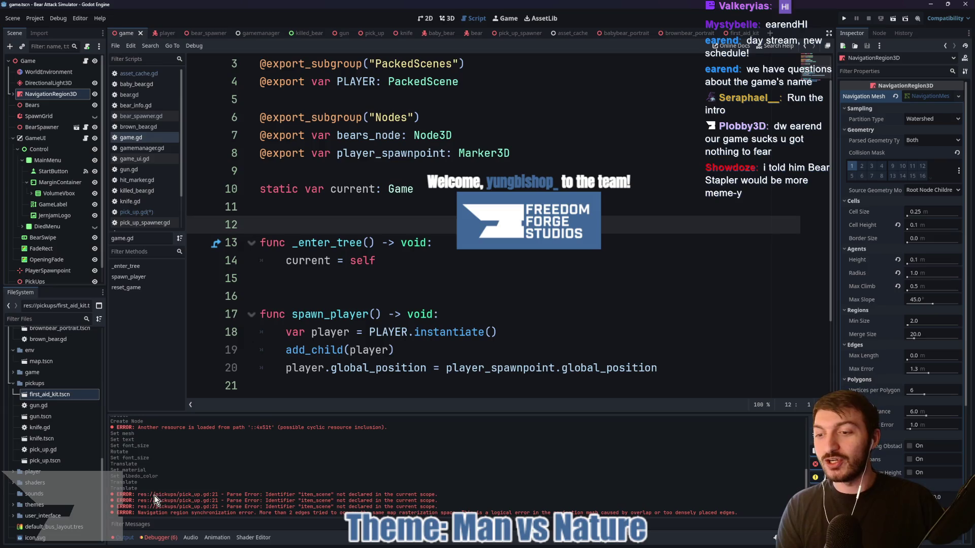
left_click(121, 540)
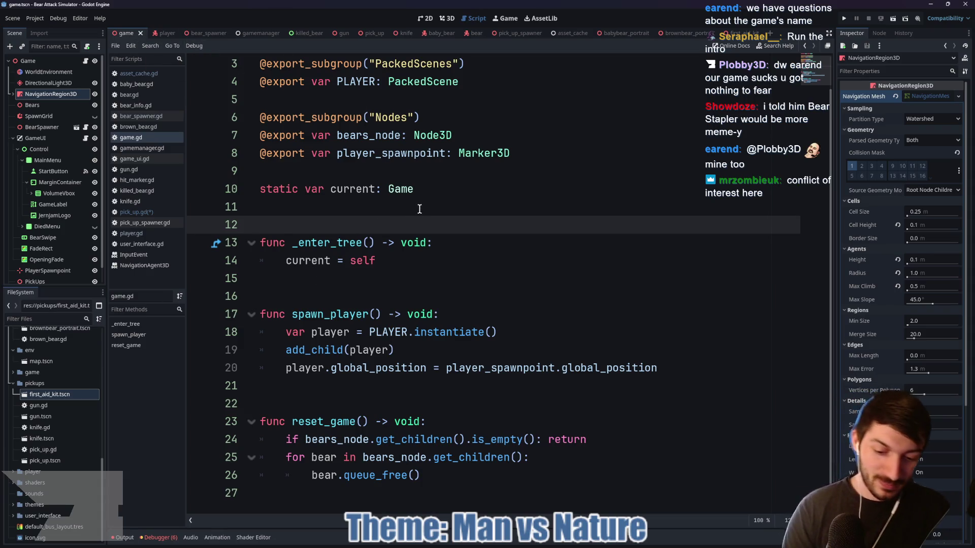
Run the game, append .instantiate() to line 12 after the error, and run again
key("F5")
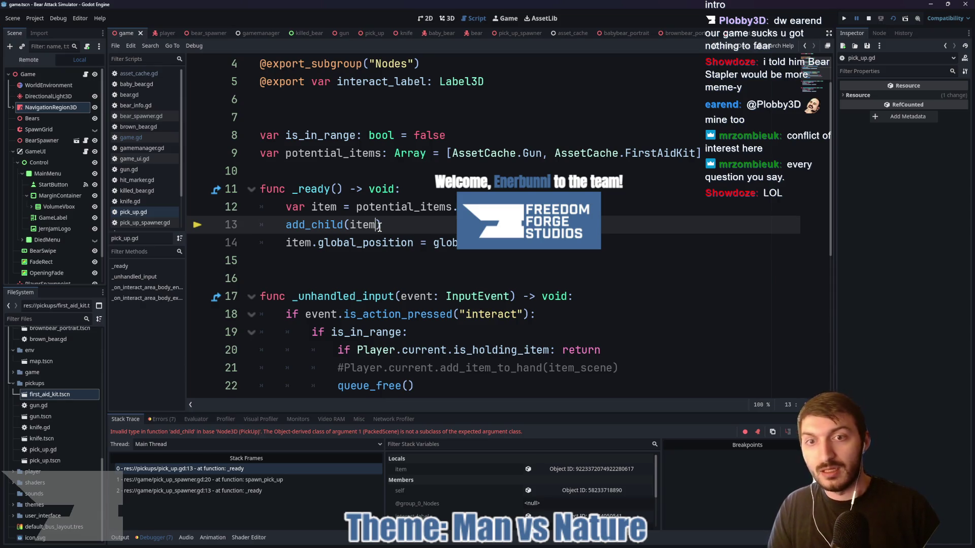
left_click(552, 207)
type(".instan")
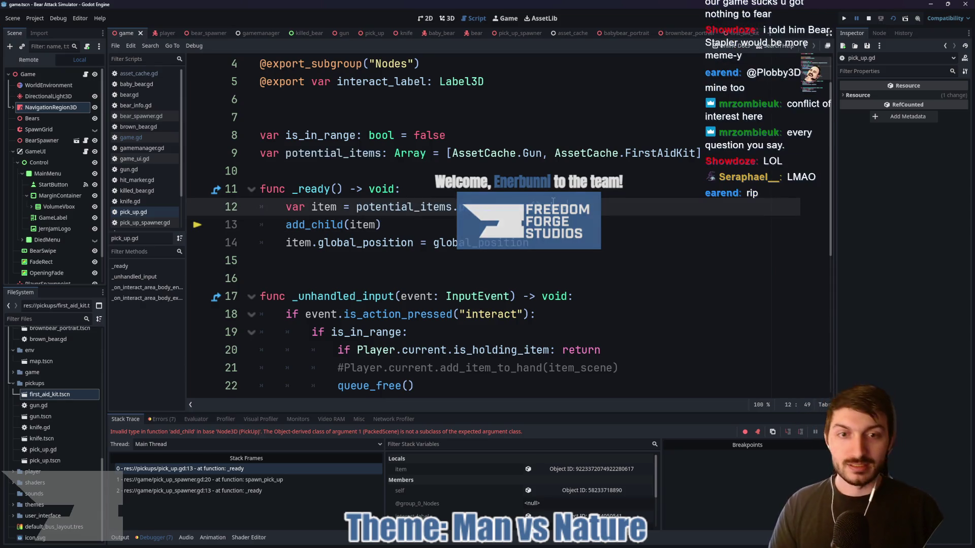
type("tiate(")
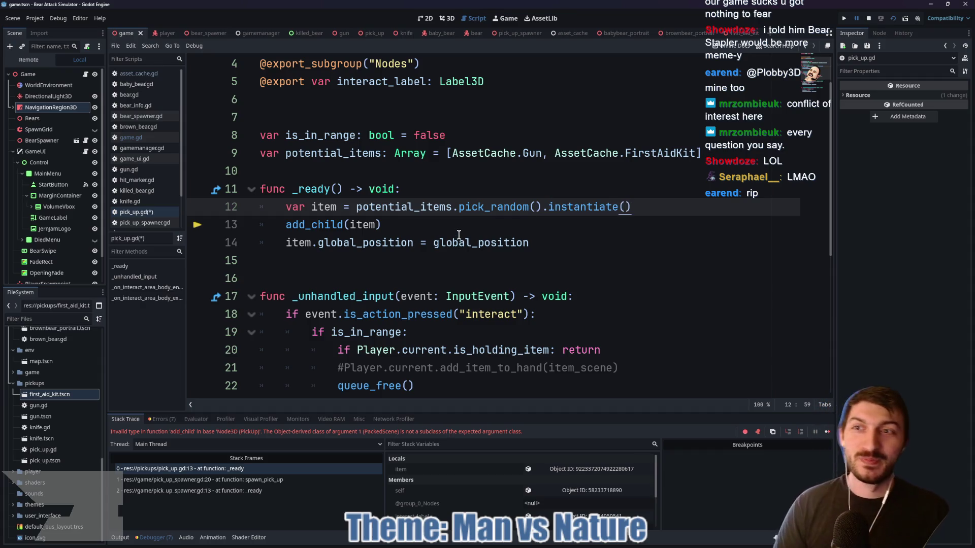
key("F5")
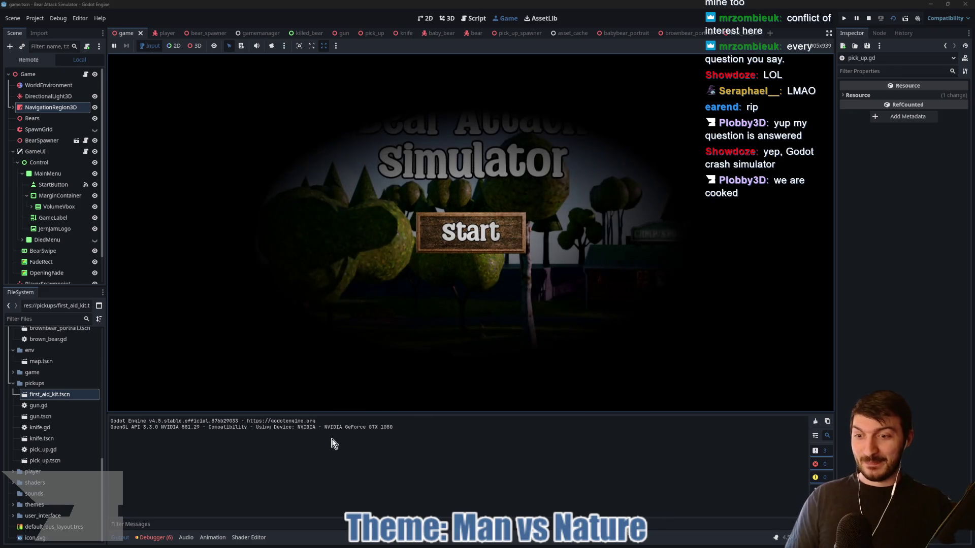
left_click(120, 537)
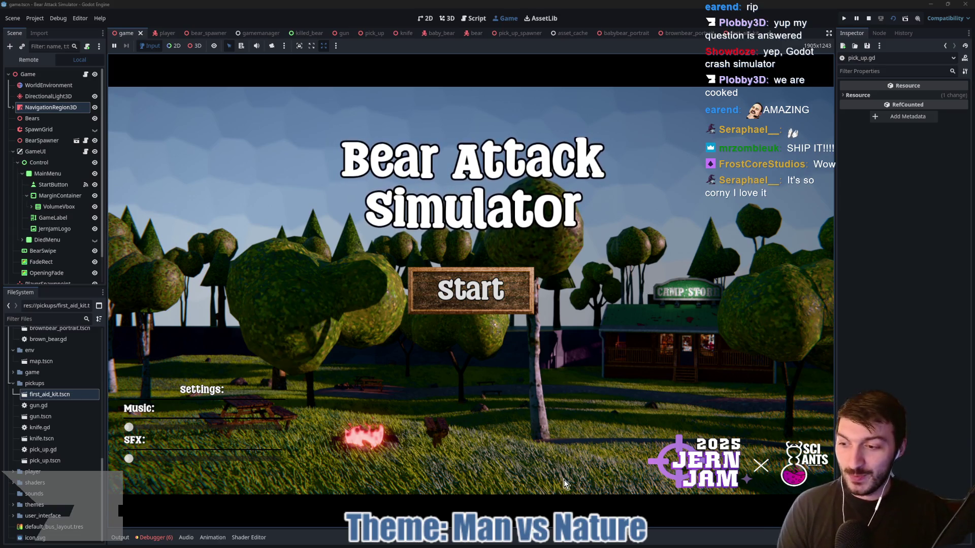
Bring the browser showing the r/godot shader-parameters thread to the front
left_click(567, 543)
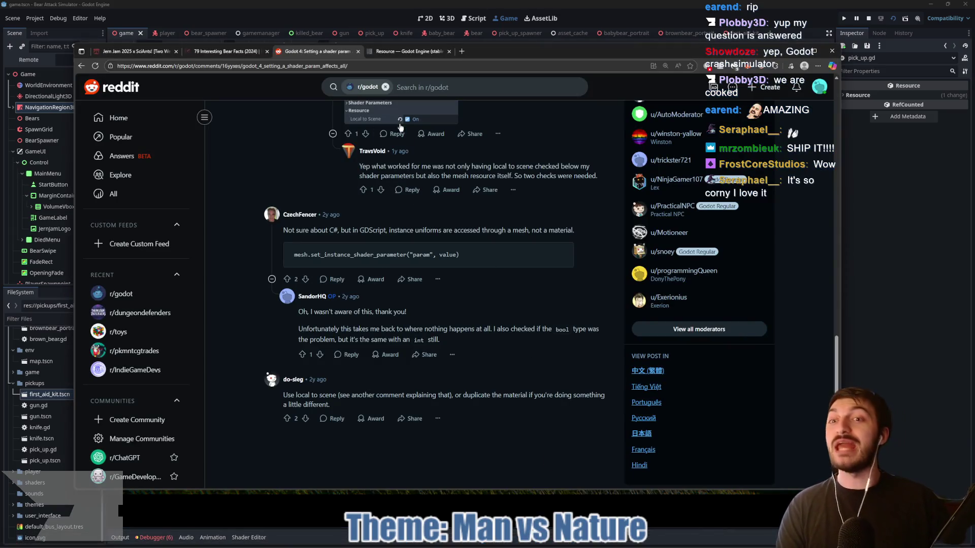
Close the Reddit shader thread, check the game jam's itch.io page, then return to the running game
left_click(357, 51)
left_click(127, 52)
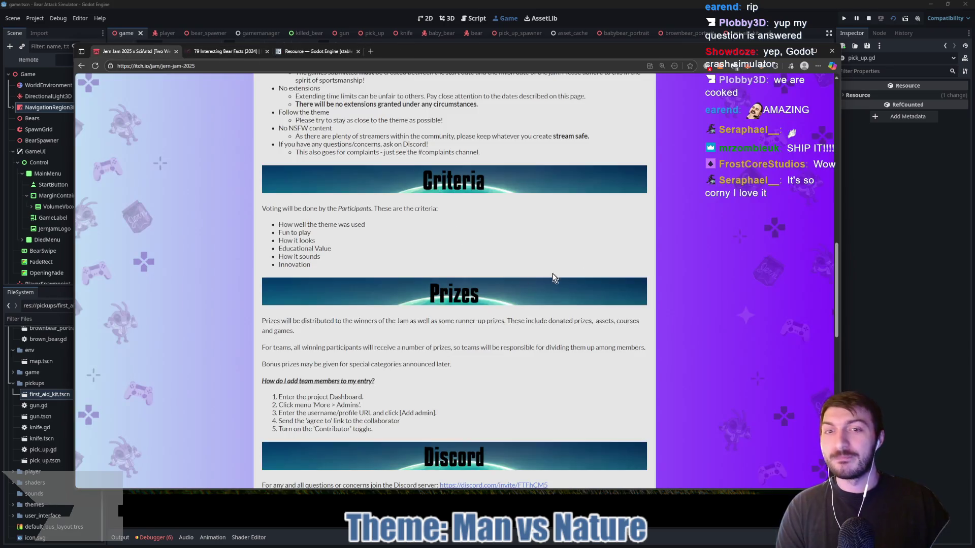
scroll(521, 214, "up", 3)
scroll(495, 269, "down", 4)
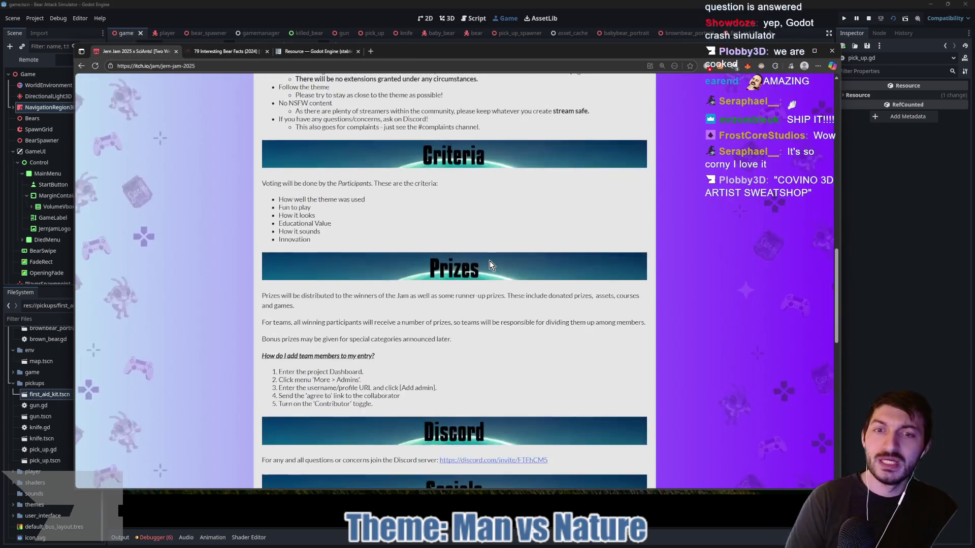
scroll(489, 260, "up", 1)
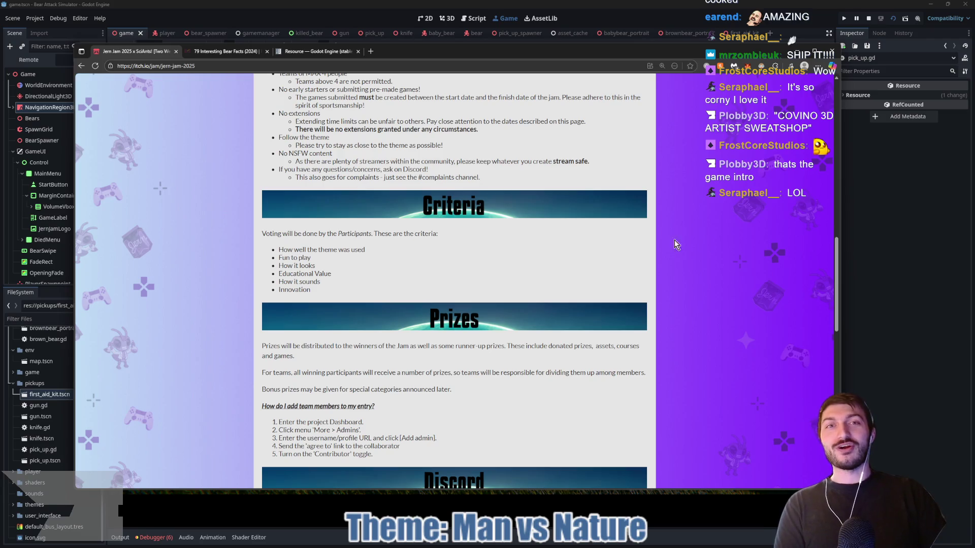
left_click(924, 216)
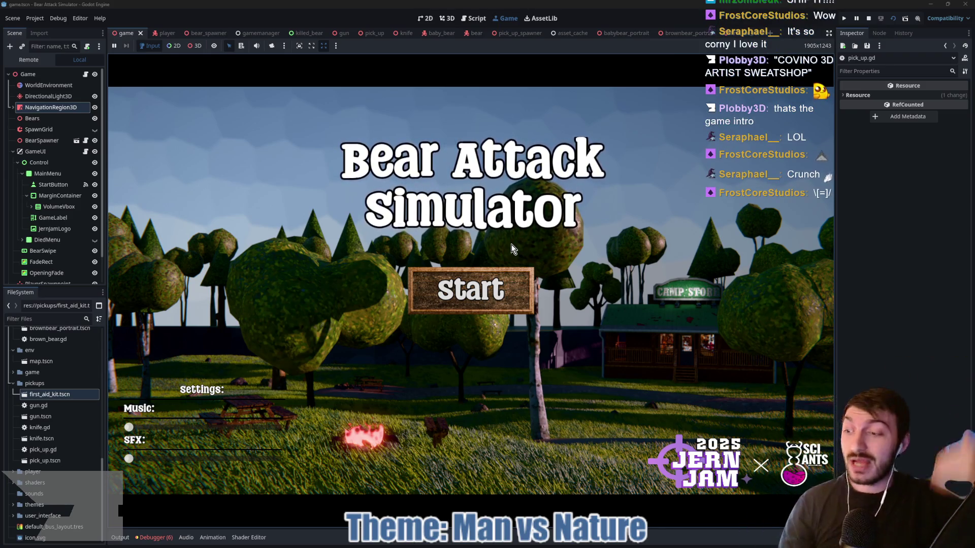
Start the game, walk past the cabin and camp store, and punch a bear to death
left_click(506, 286)
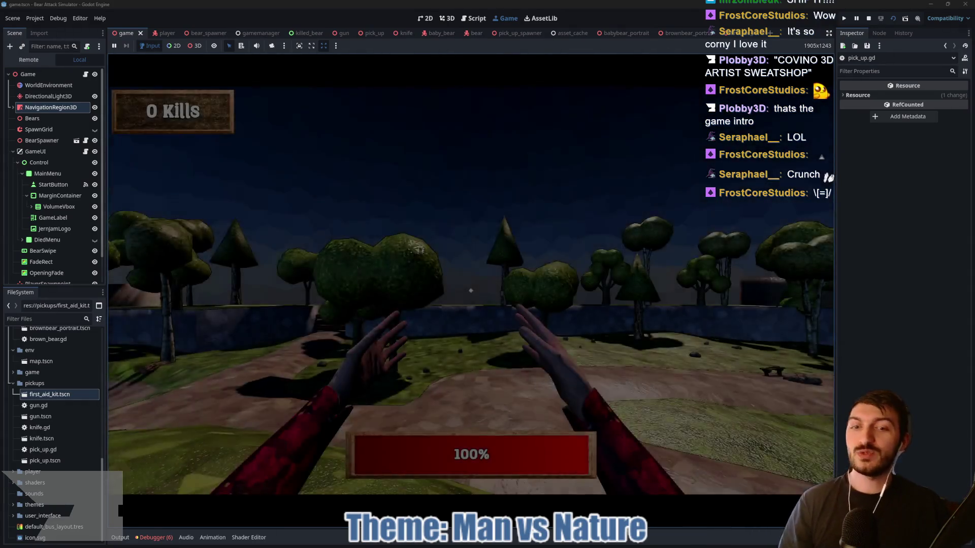
key("w")
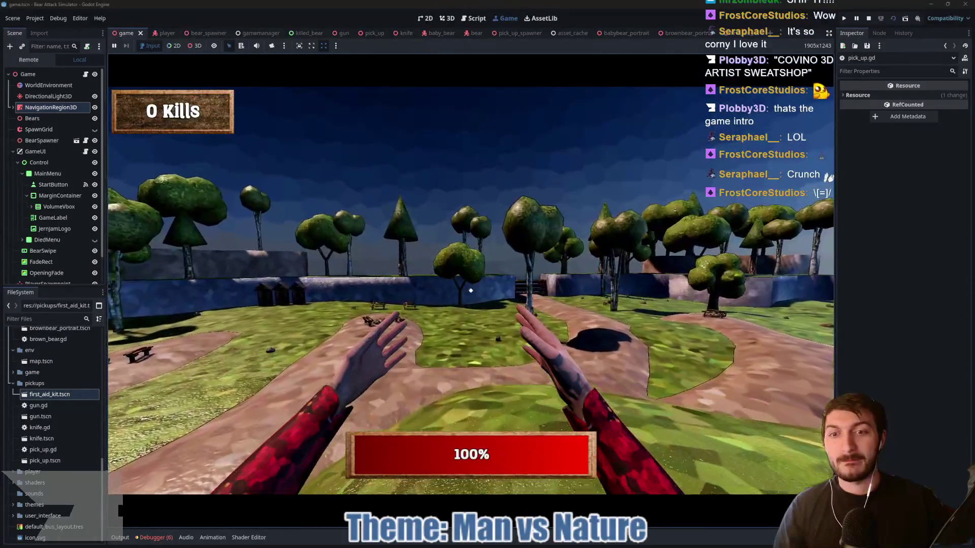
key("w")
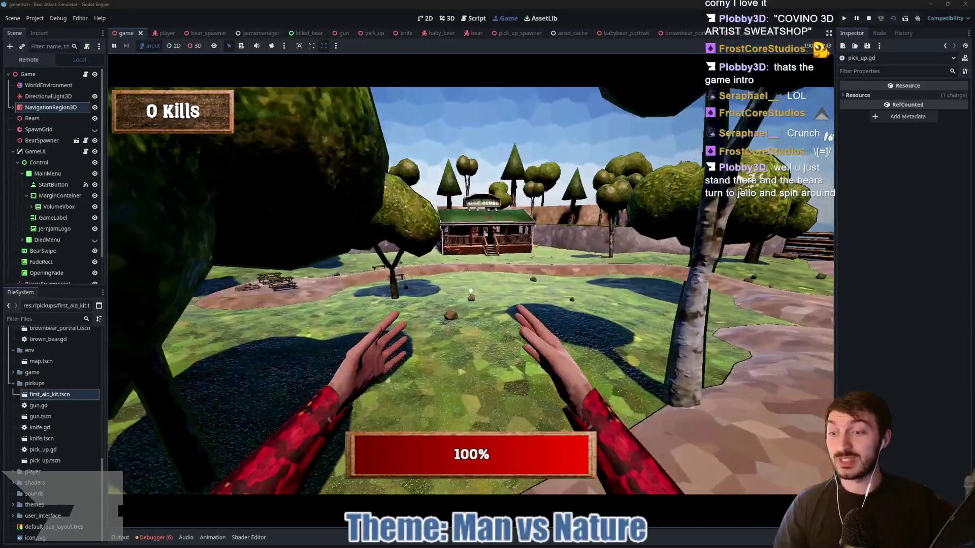
key("w")
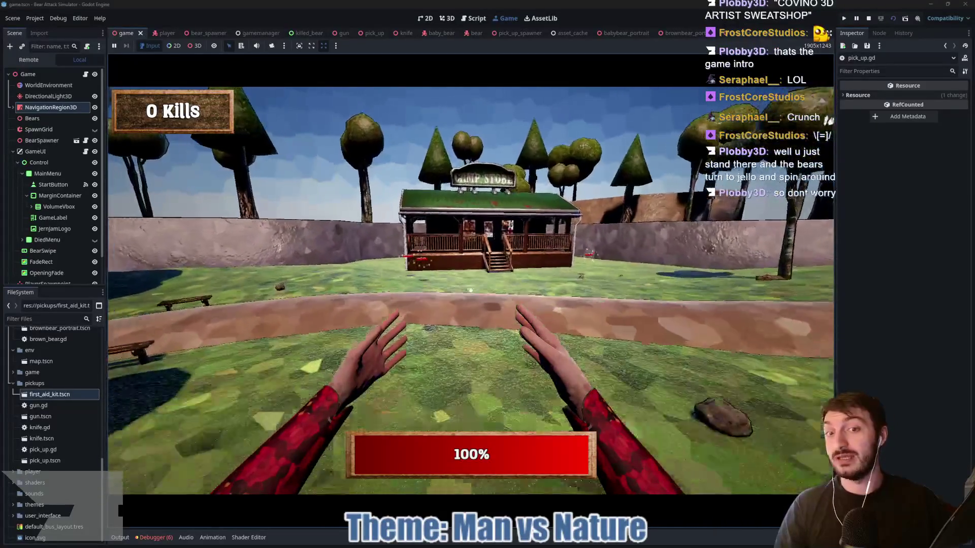
key("w")
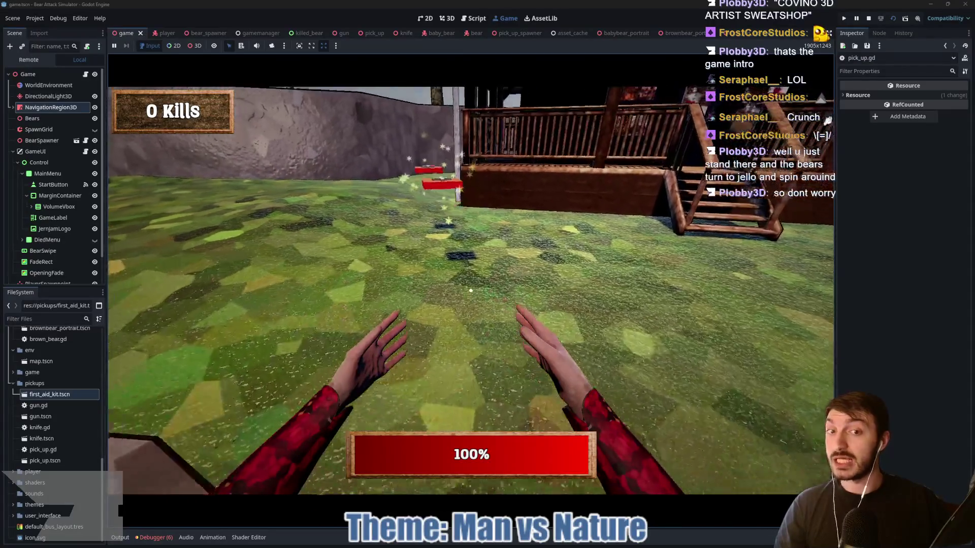
key("w")
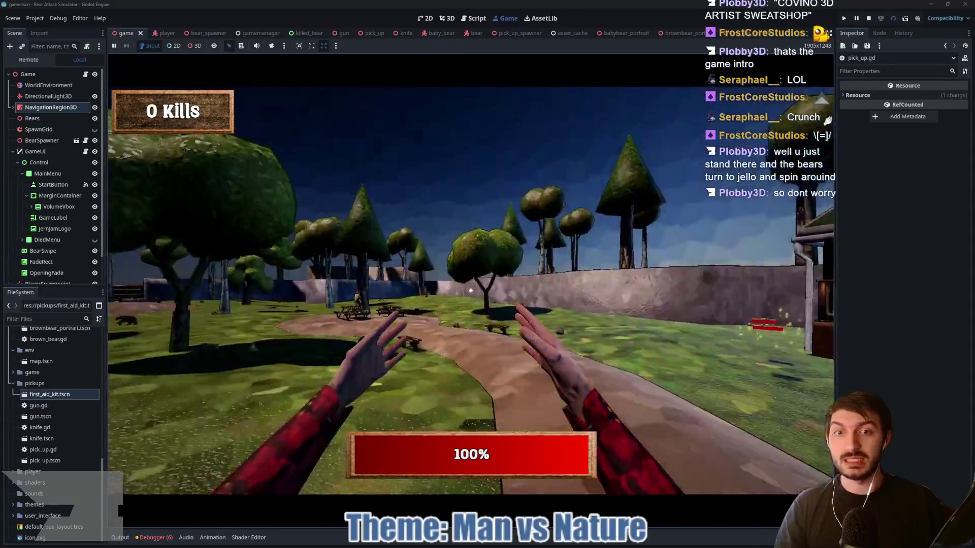
key("w")
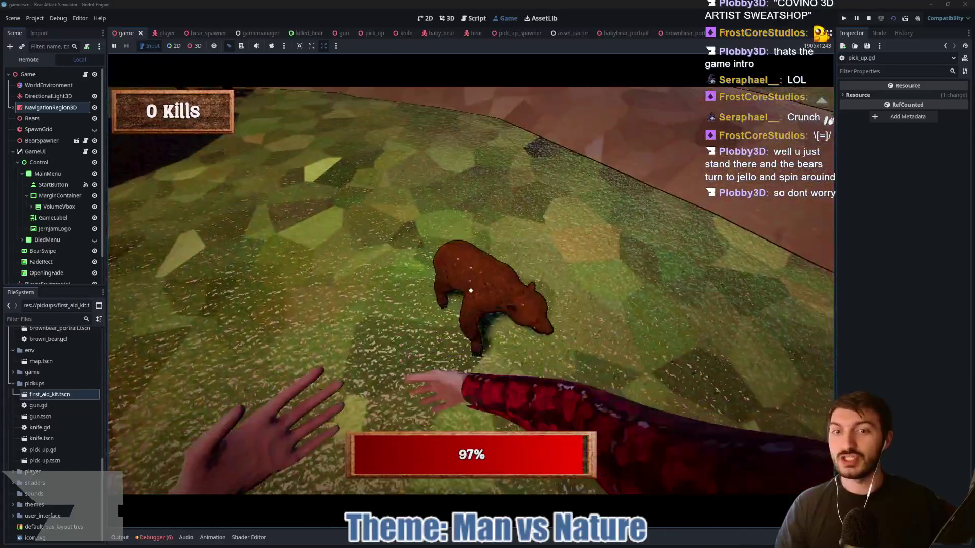
left_click(471, 290)
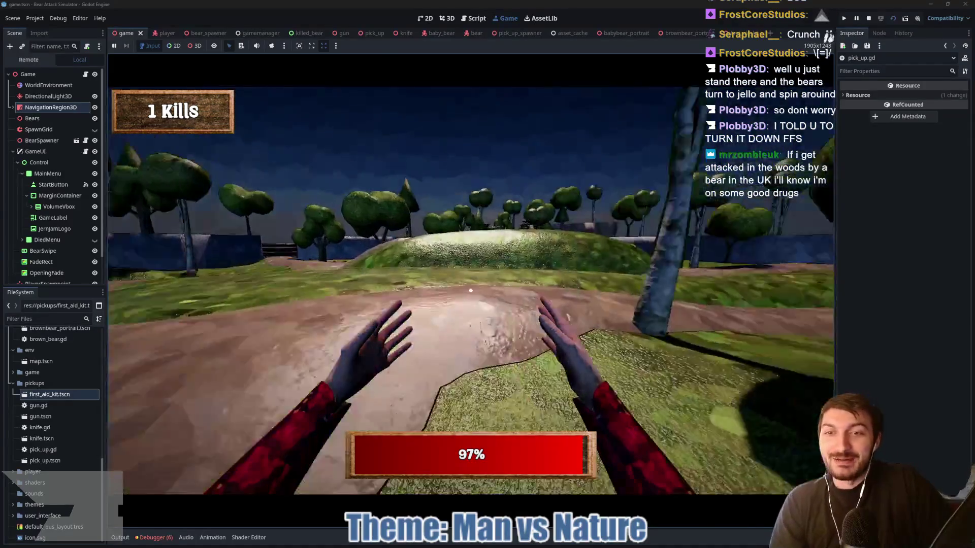
key("w")
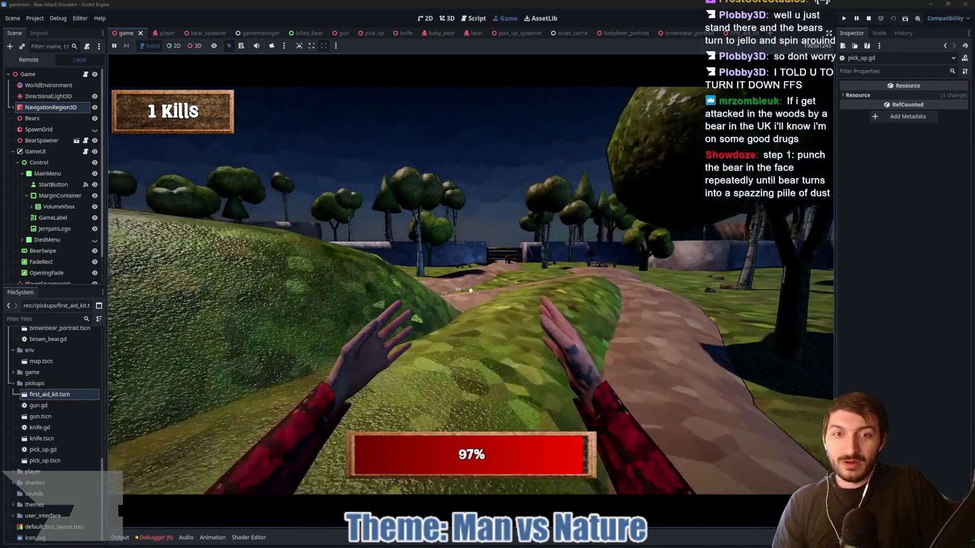
key("w")
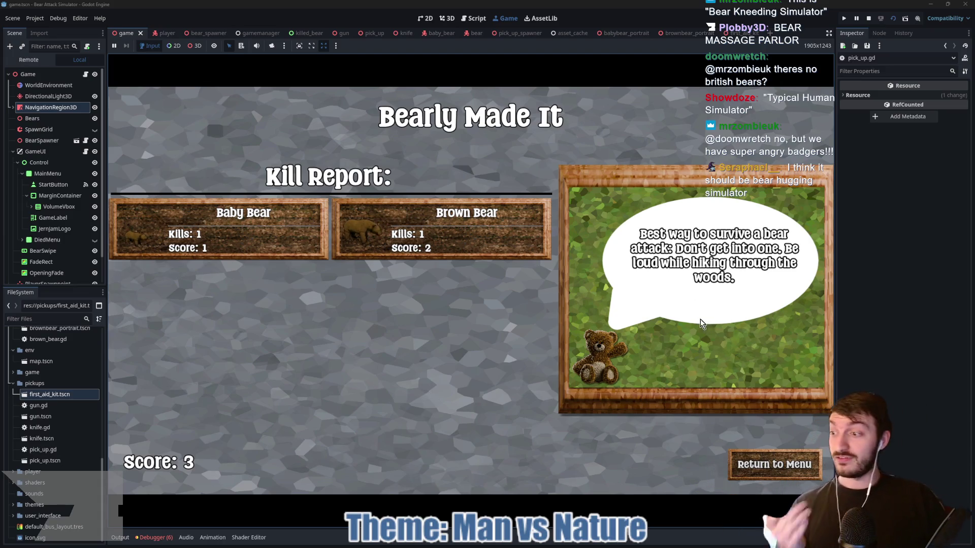
Leave the Bearly Made It kill report and go back to the main menu
left_click(767, 464)
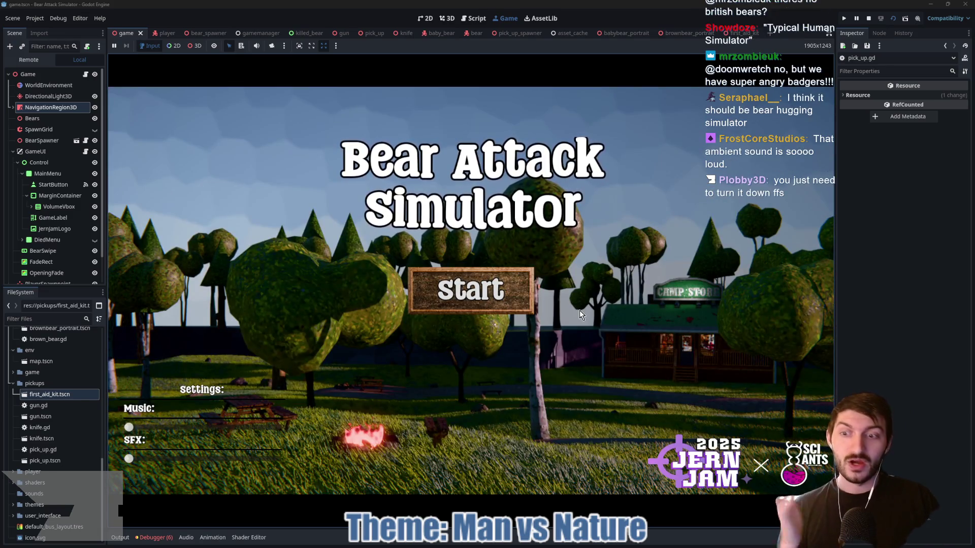
Stop the running game and expand the sfx folder in the FileSystem dock
left_click(867, 20)
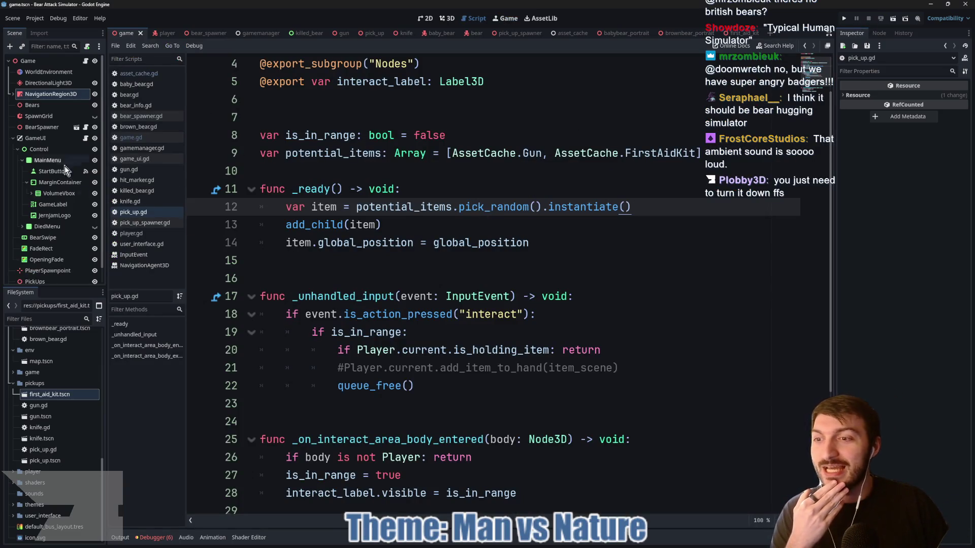
scroll(56, 232, "down", 1)
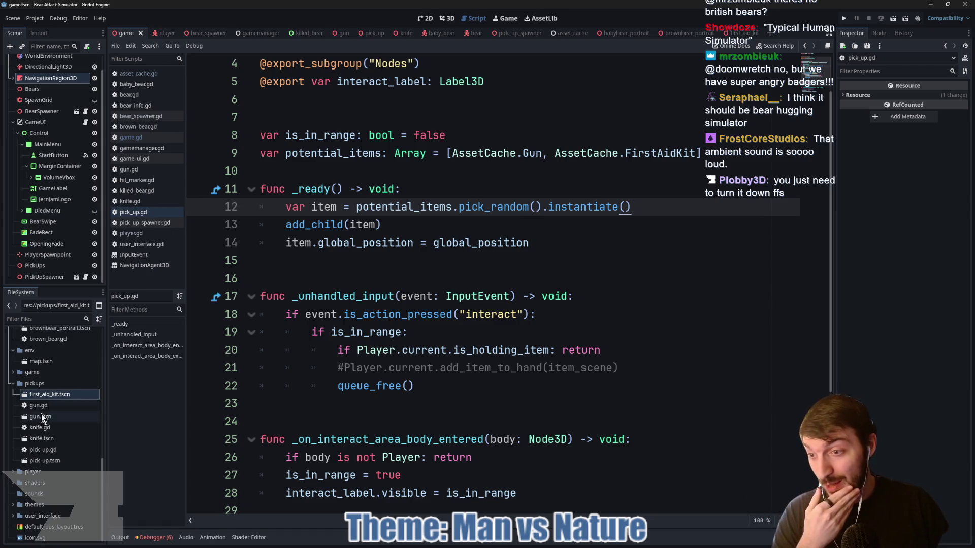
scroll(55, 391, "up", 5)
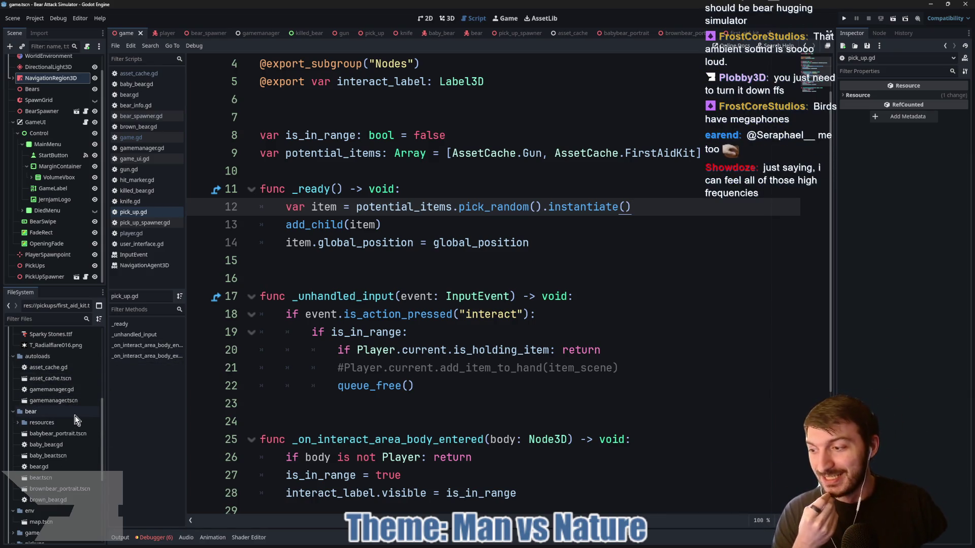
scroll(58, 406, "up", 2)
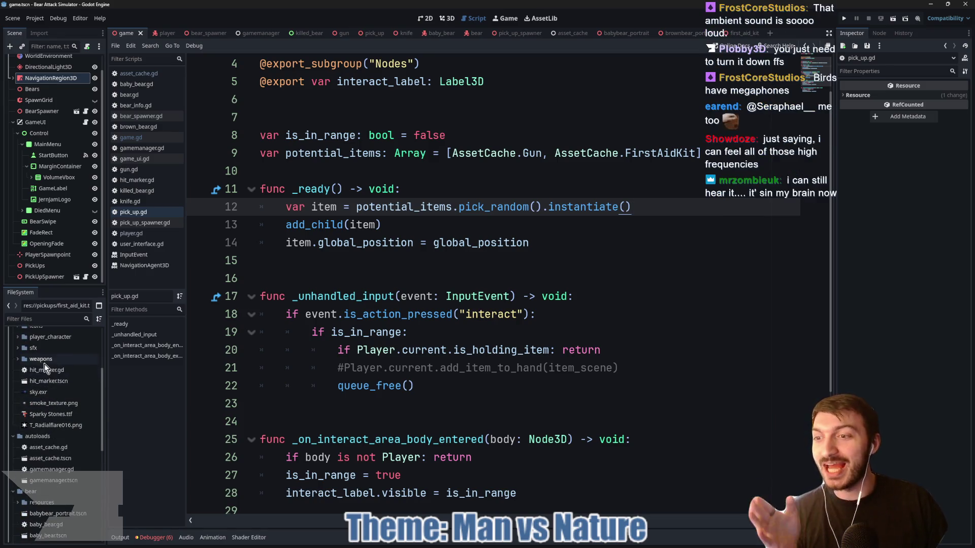
left_click(18, 348)
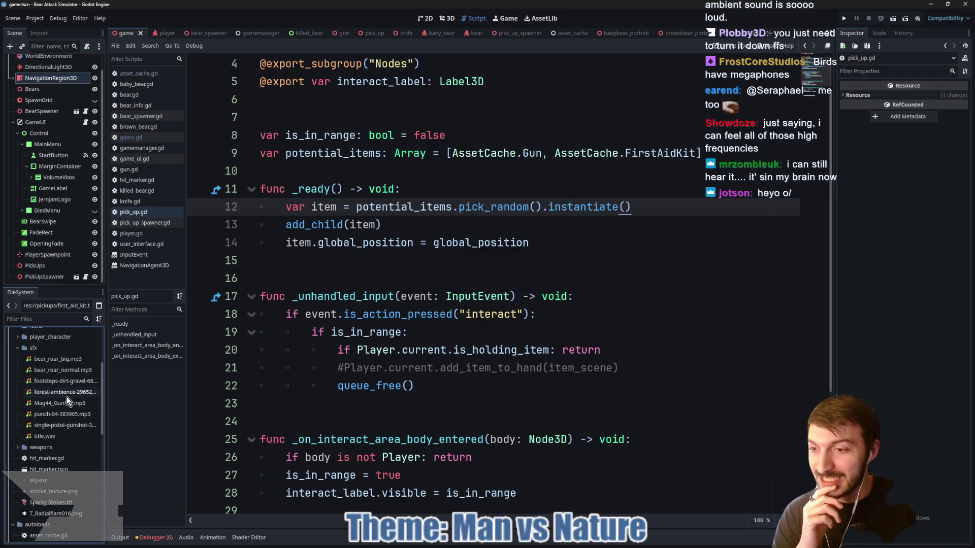
mouse_move(63, 407)
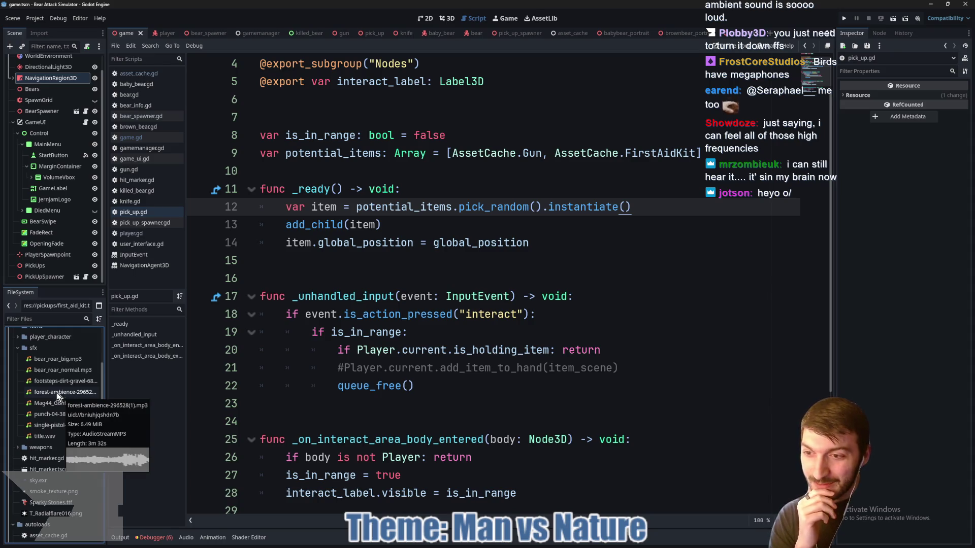
double_click(56, 392)
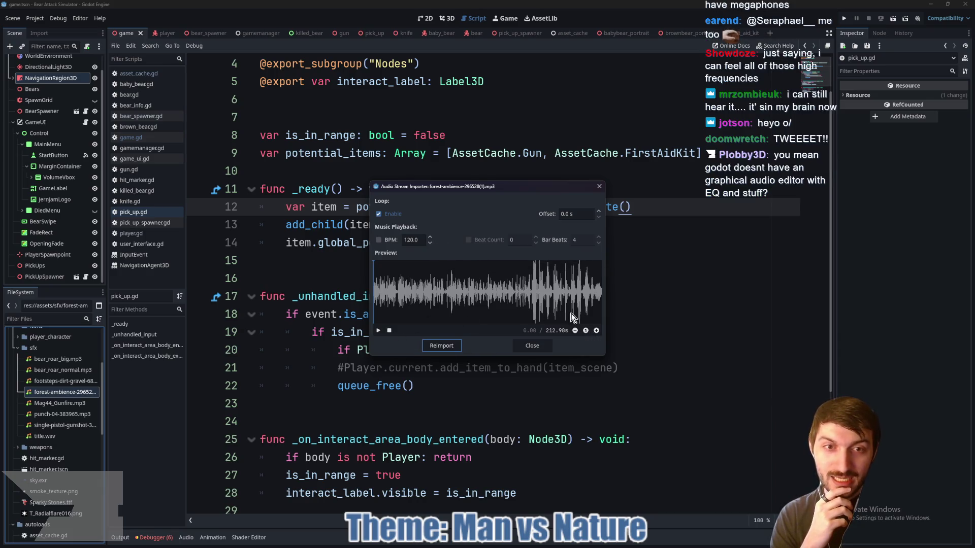
left_click(530, 345)
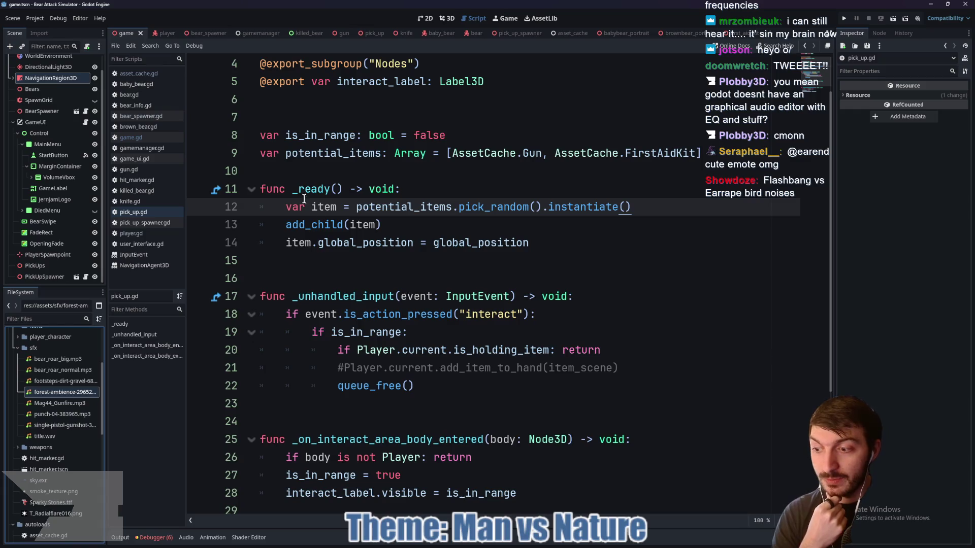
Open the gamemanager scene, add blank lines at the script's end, and lower Music volume to about -10.9 dB
left_click(161, 36)
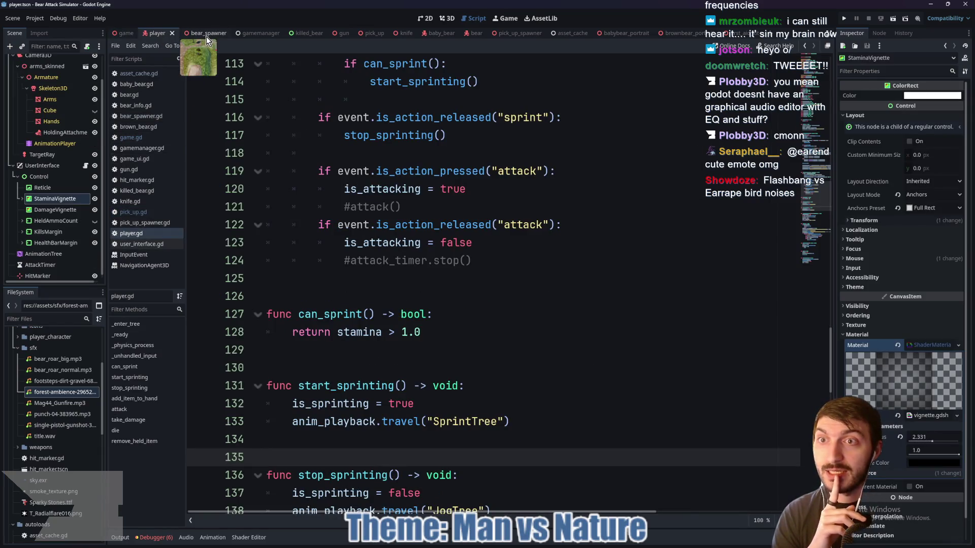
left_click(245, 35)
left_click(32, 72)
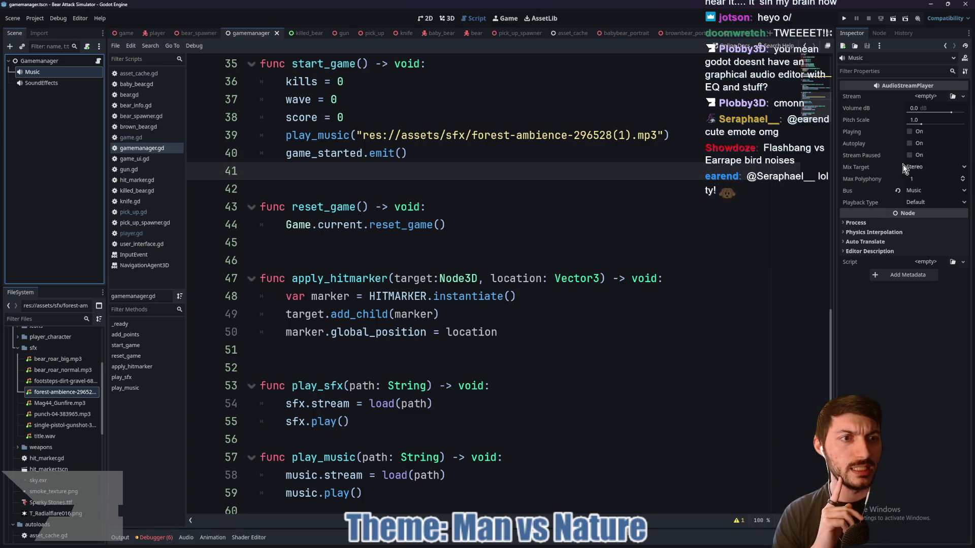
scroll(629, 261, "down", 1)
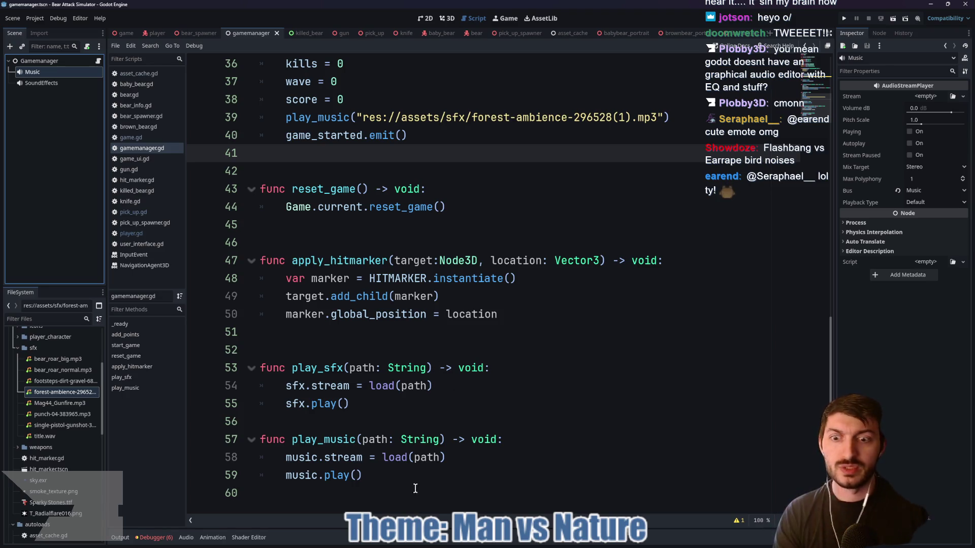
left_click(337, 493)
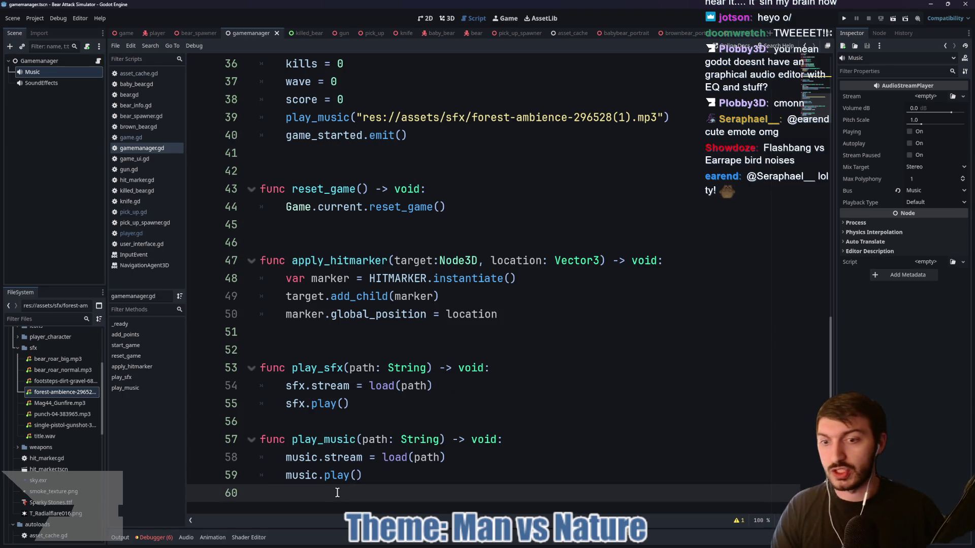
key("Return")
key("Return")
key("Up")
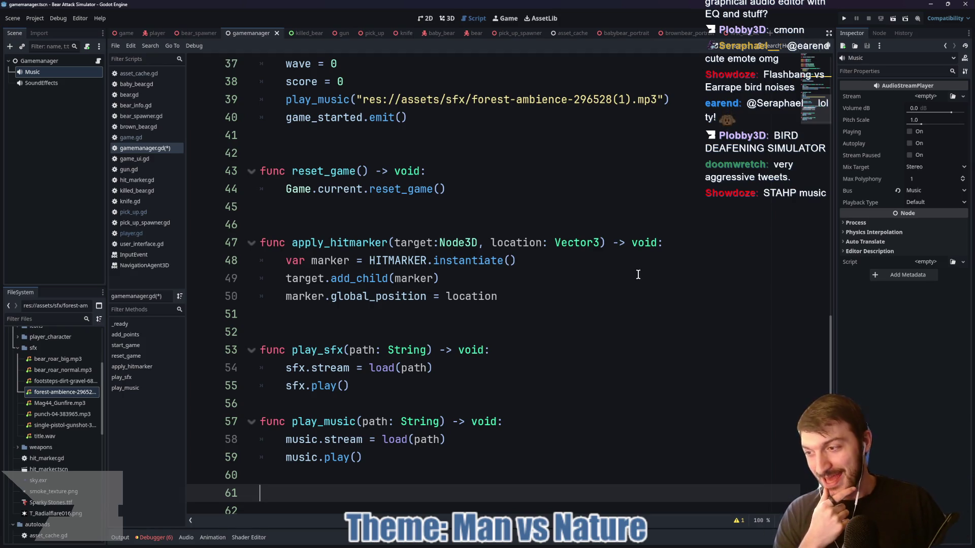
left_click_drag(950, 116, 944, 115)
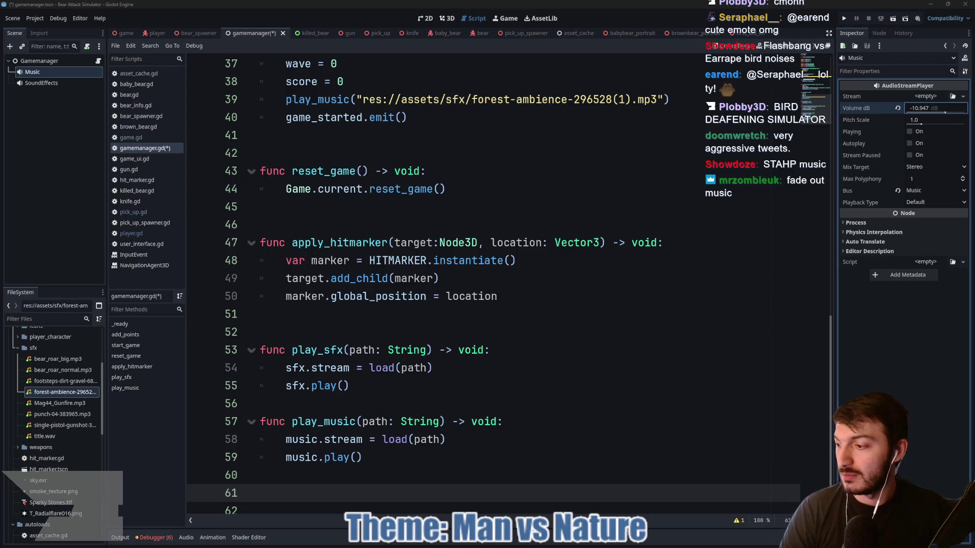
Add a 'func stop_music() -> void:' header with a 'music.' line in its body
type("func st")
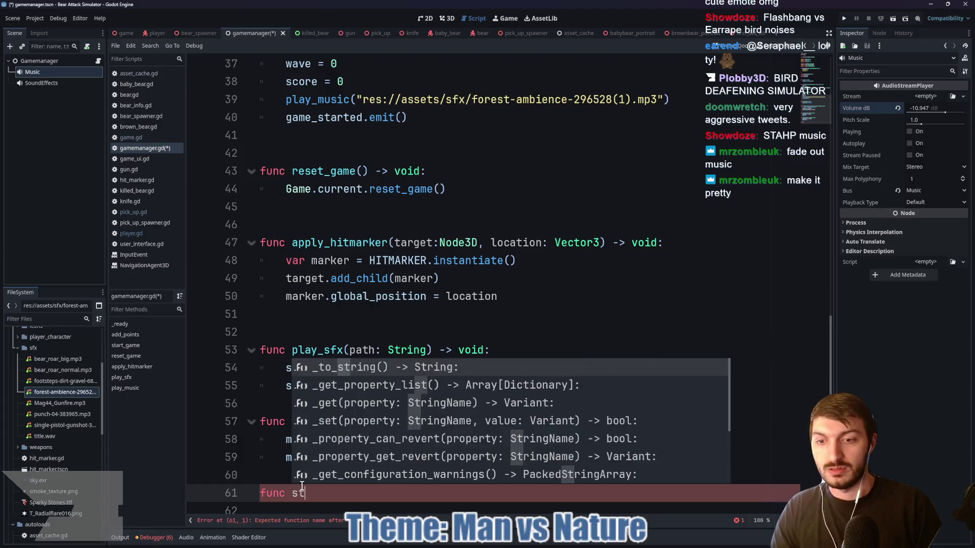
type("op_music()")
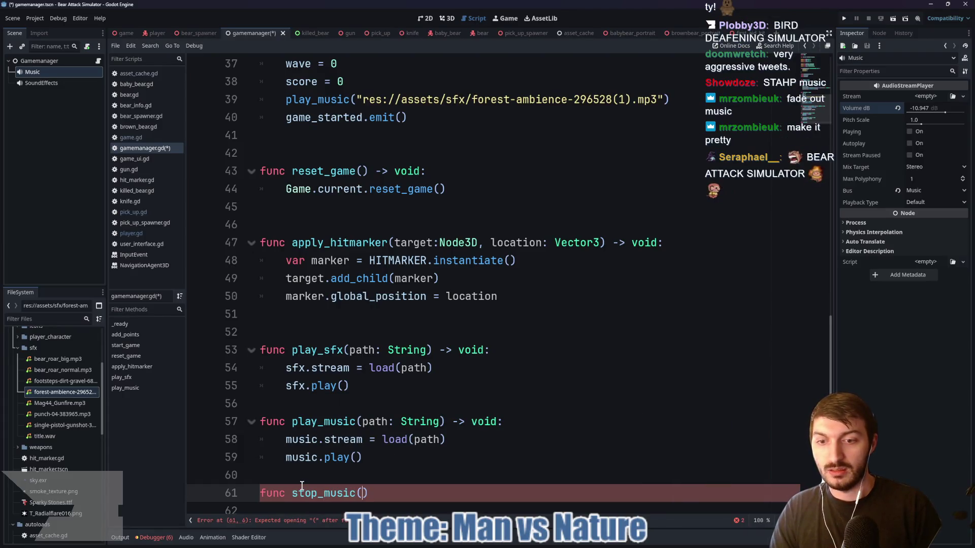
type(" -> void:")
key("Return")
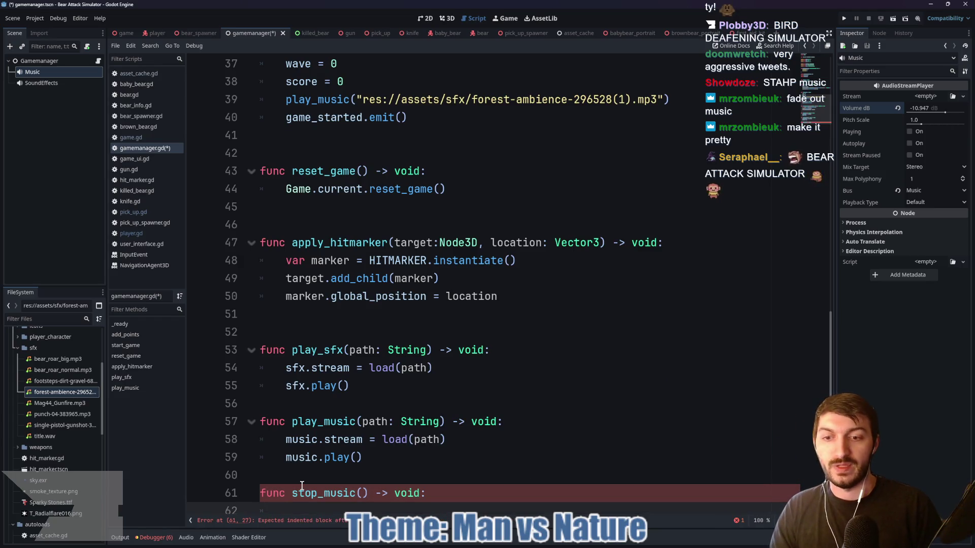
type("music.")
scroll(301, 486, "down", 1)
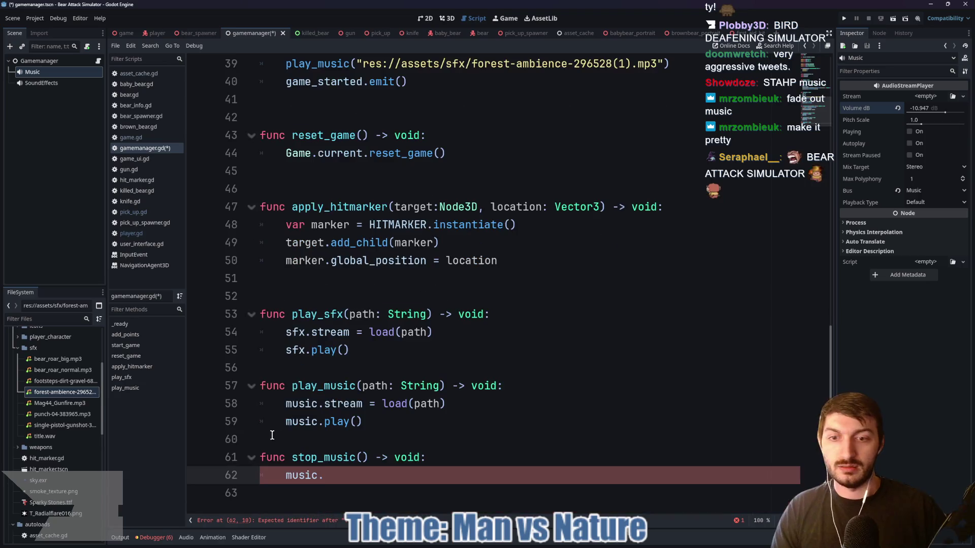
left_click(323, 495)
key("Return")
key("Return")
key("Return")
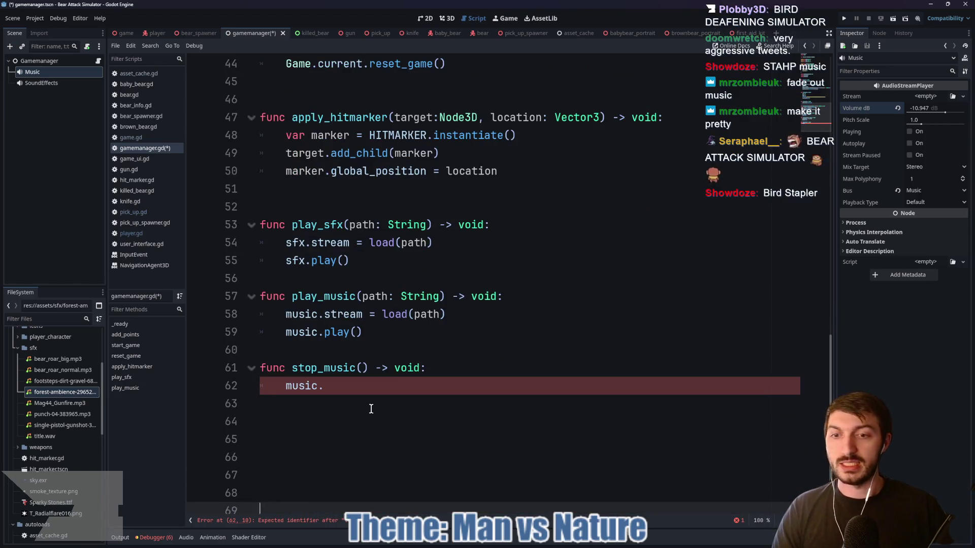
key("Up")
key("Up")
key("Up")
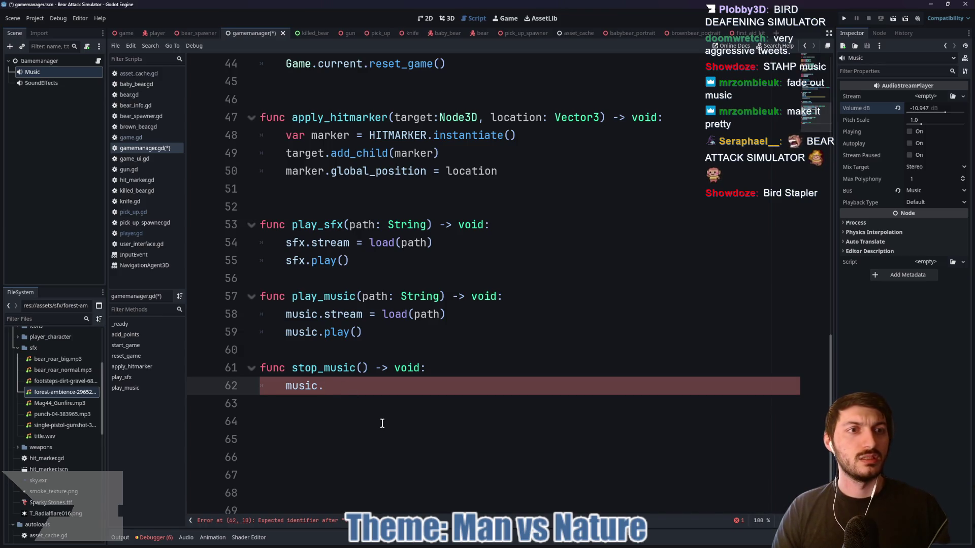
Complete music.volume_linear and insert 'var tween = create_tween()' above it
type("vol")
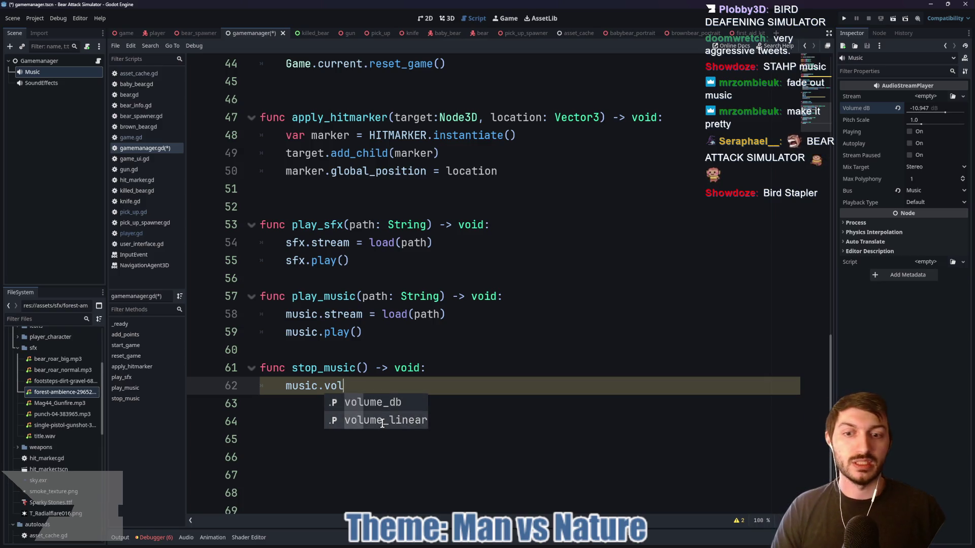
left_click(382, 423)
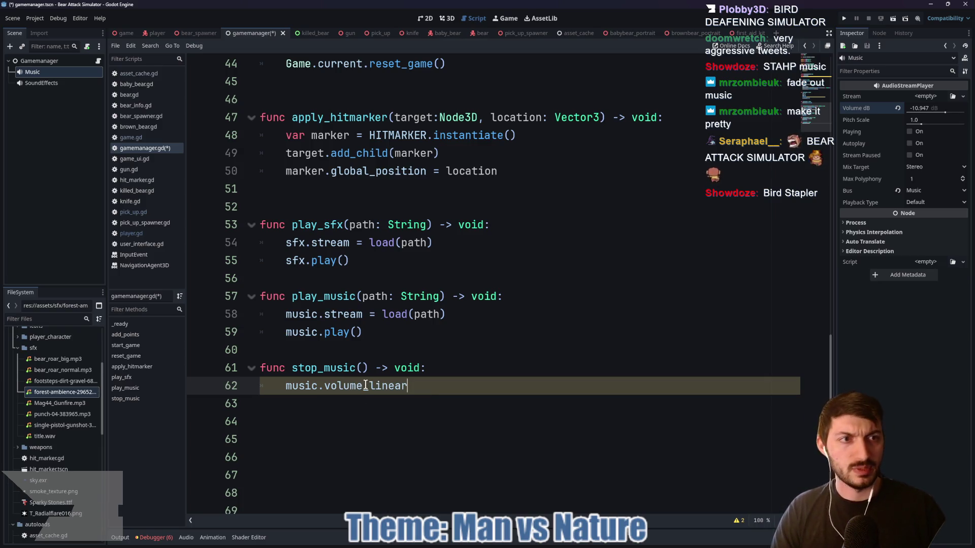
mouse_move(365, 386)
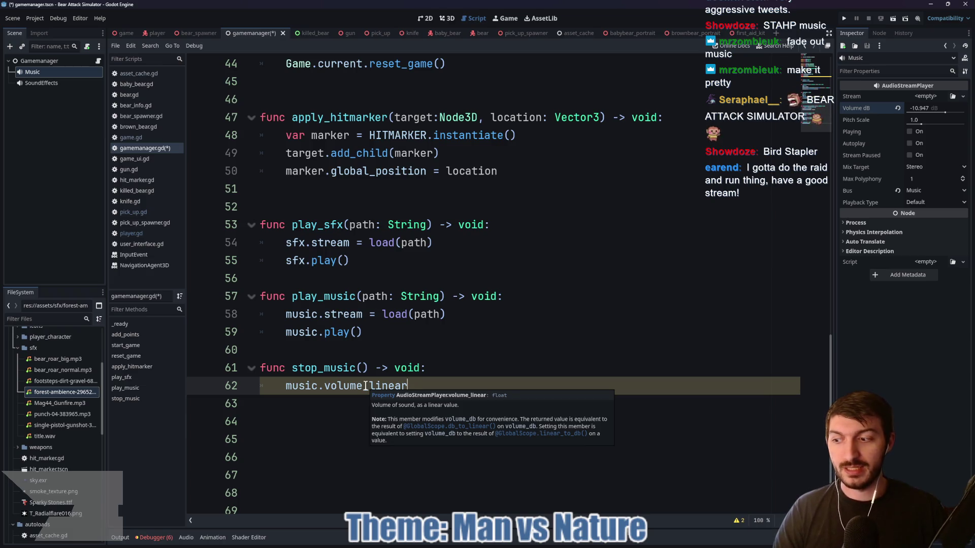
left_click(463, 369)
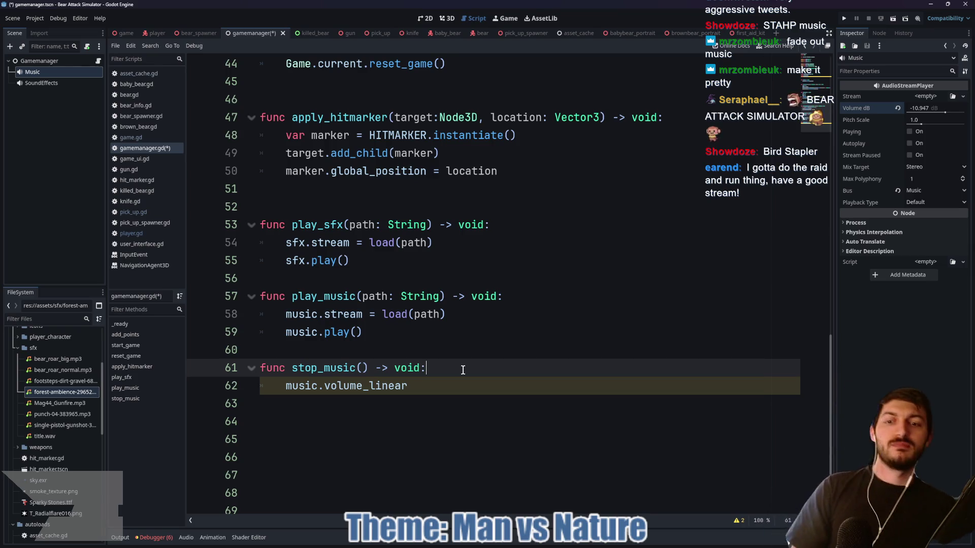
key("Return")
type("var ")
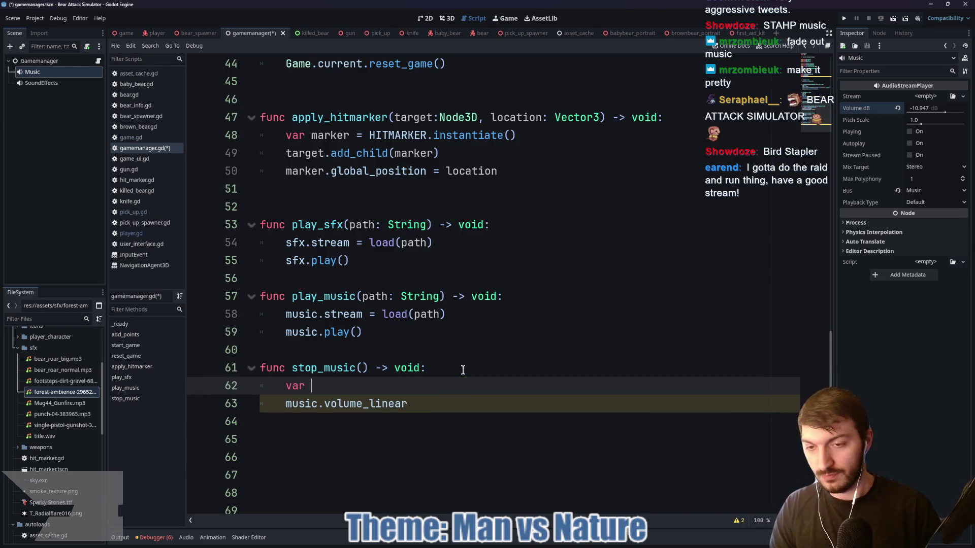
type("tween - ")
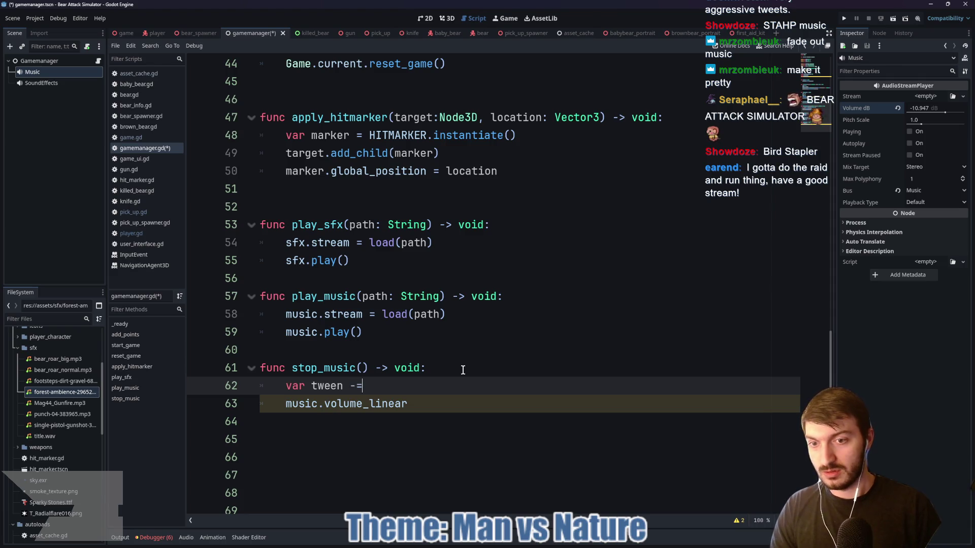
type(" create")
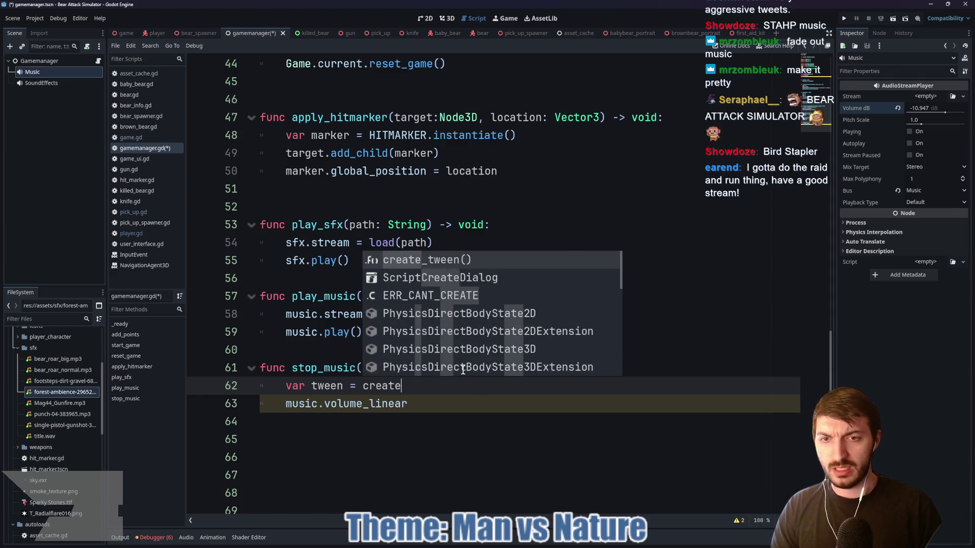
key("Return")
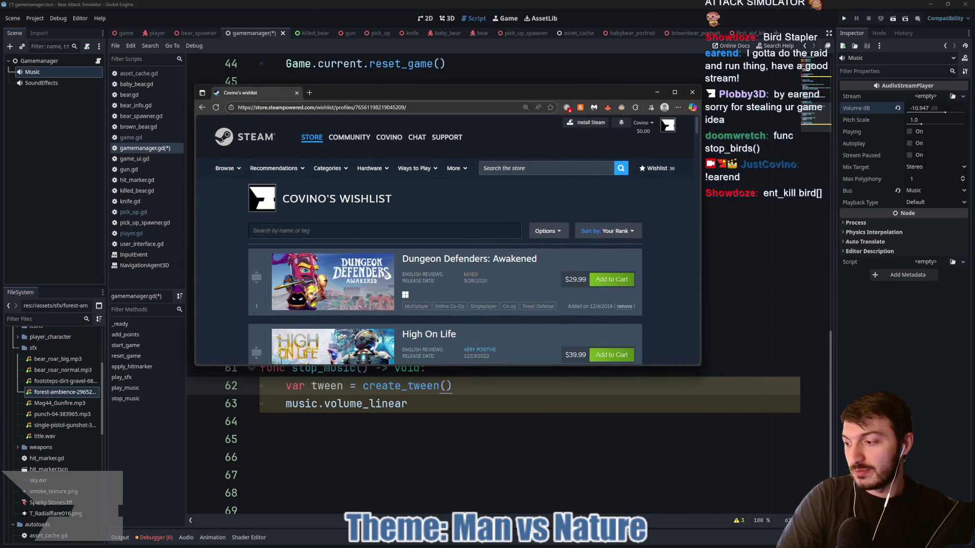
Make the browser window taller and scroll down through the Steam wishlist
scroll(473, 280, "down", 6)
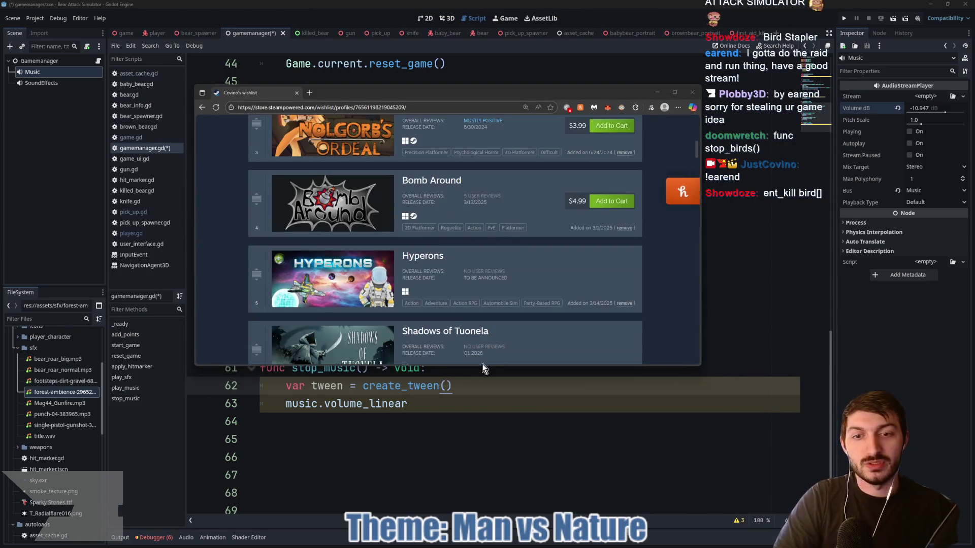
left_click_drag(482, 364, 479, 491)
scroll(524, 284, "down", 9)
scroll(525, 284, "down", 6)
scroll(524, 285, "down", 8)
scroll(524, 285, "down", 4)
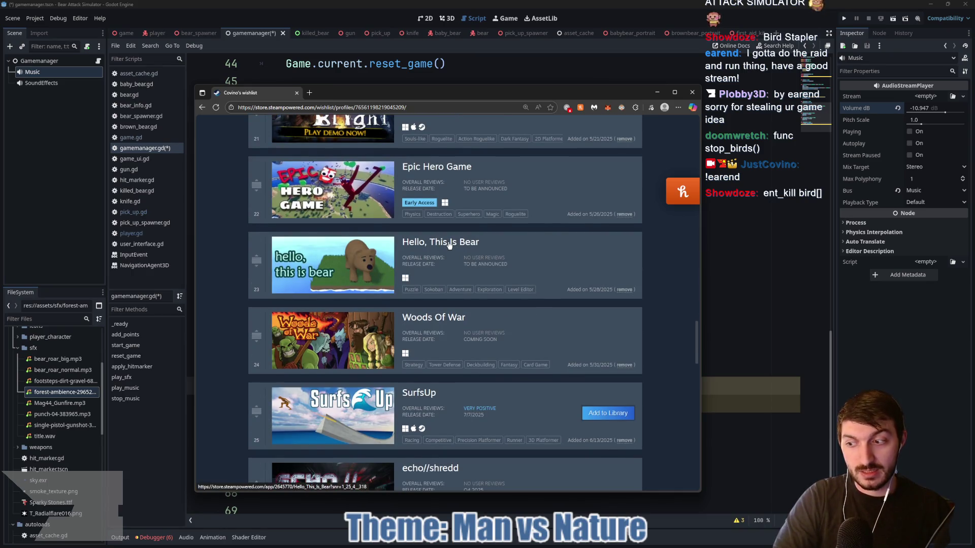
scroll(448, 245, "down", 8)
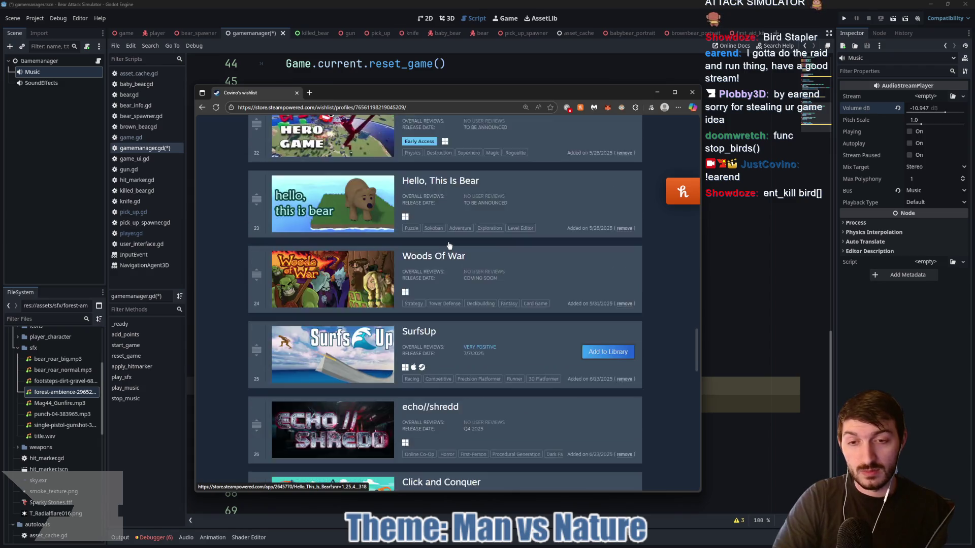
scroll(449, 245, "down", 10)
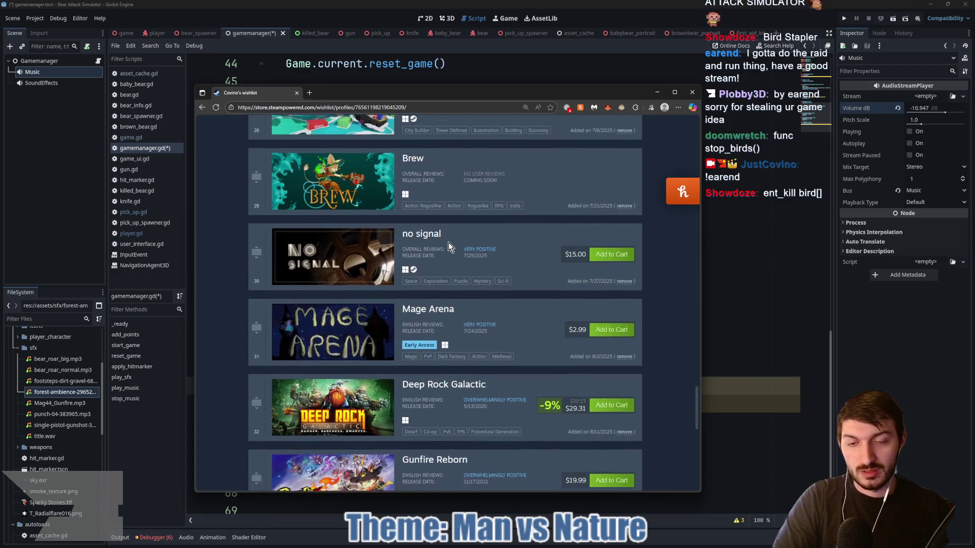
scroll(449, 246, "down", 3)
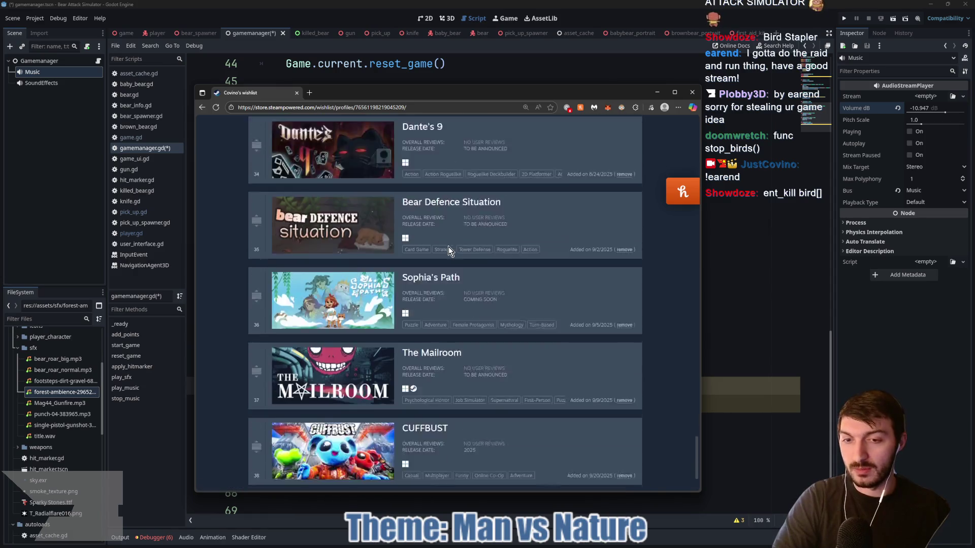
Scroll back up the wishlist and open the Bear Defence Situation store page in a new tab
scroll(468, 315, "up", 3)
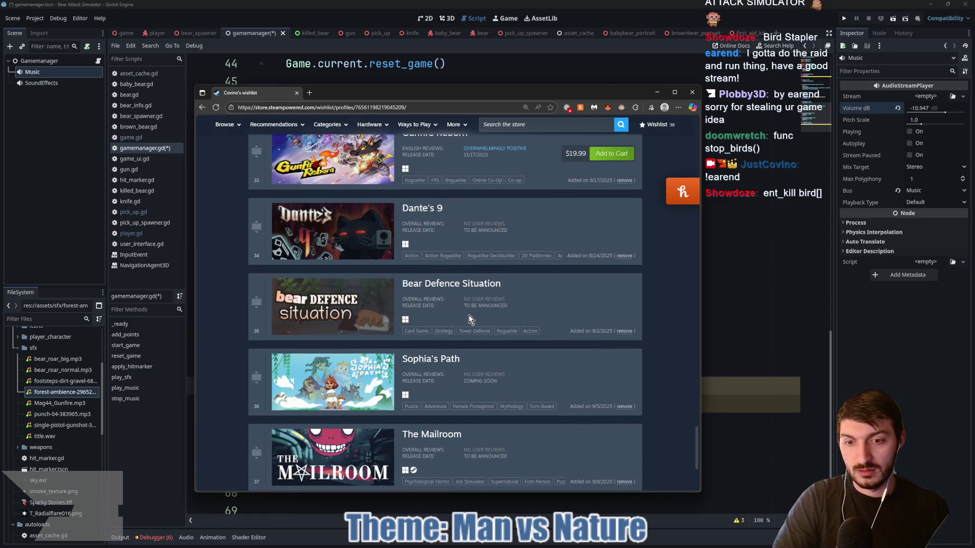
scroll(468, 315, "up", 5)
scroll(468, 314, "up", 5)
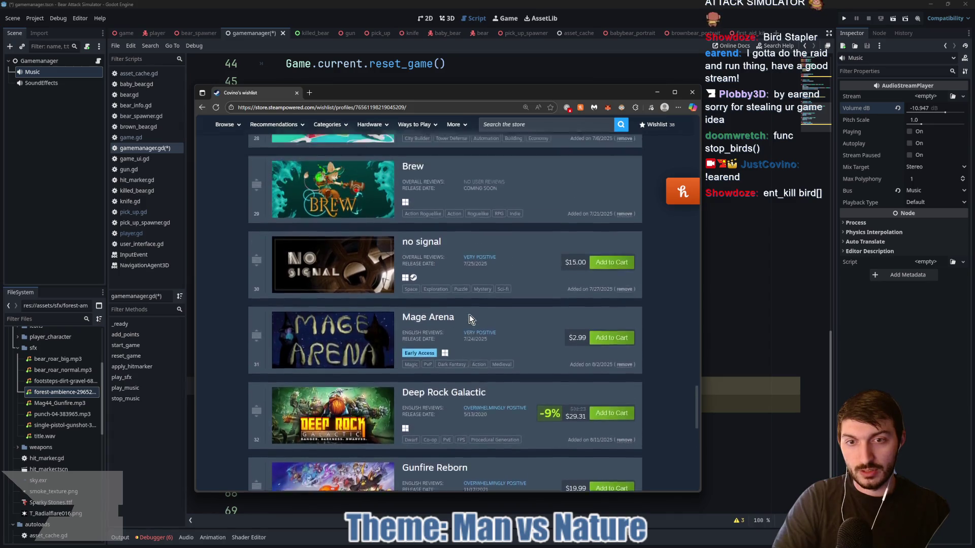
scroll(469, 314, "up", 4)
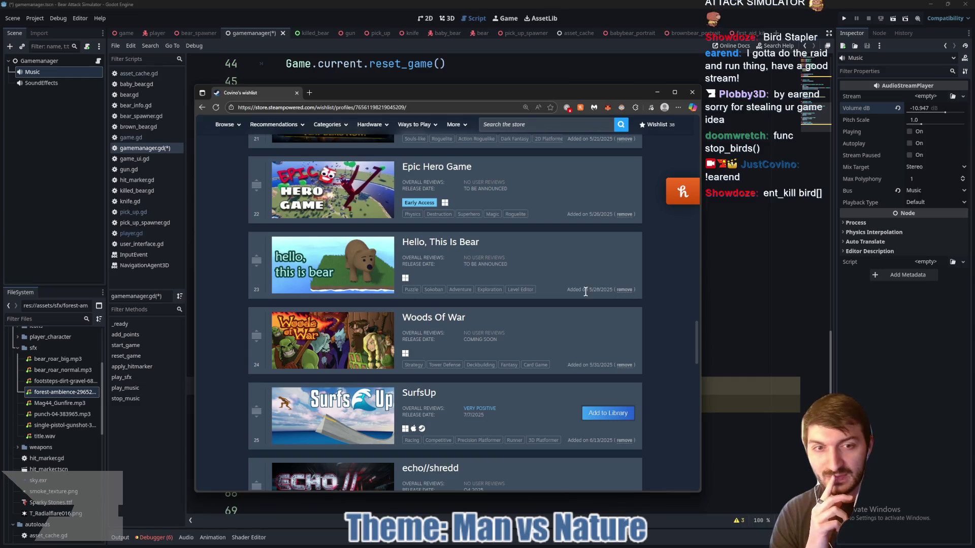
scroll(479, 263, "up", 3)
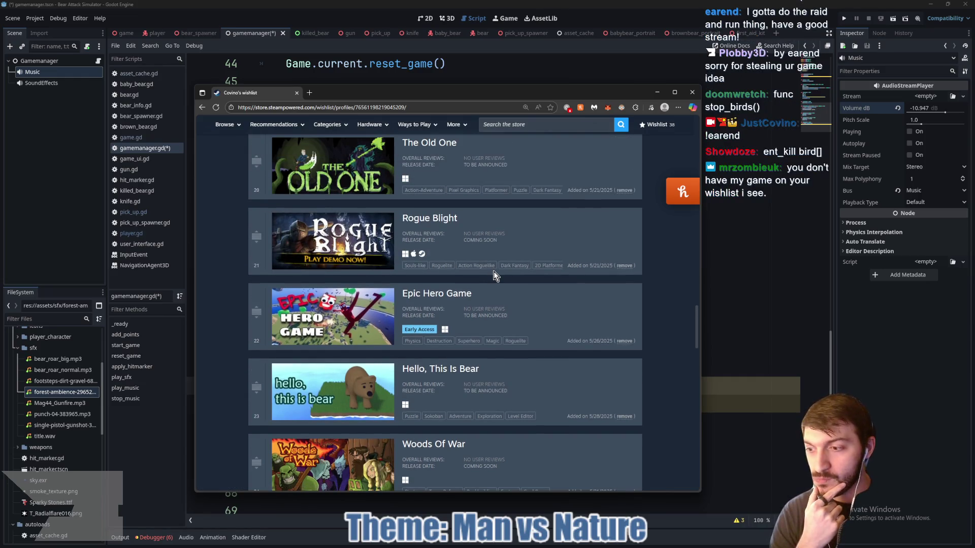
scroll(494, 307, "up", 6)
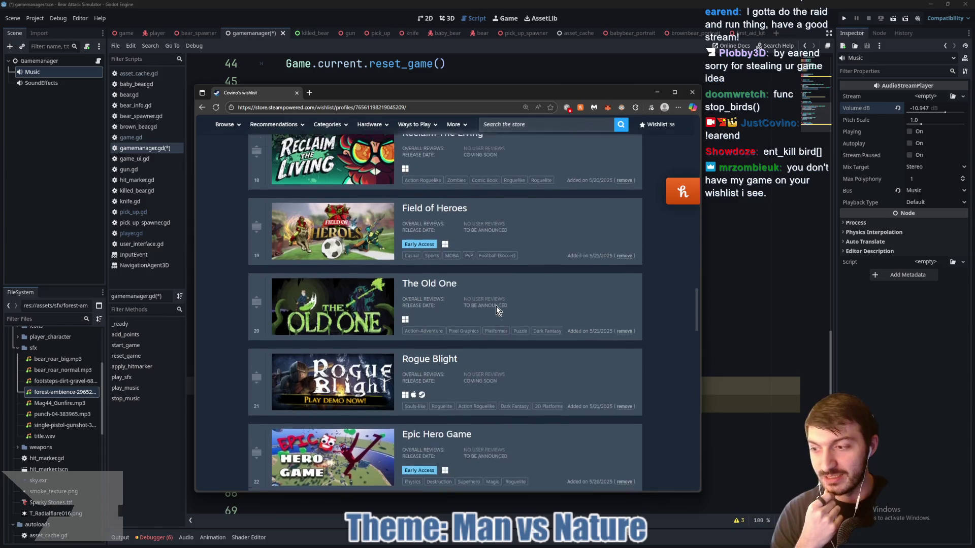
scroll(495, 307, "up", 4)
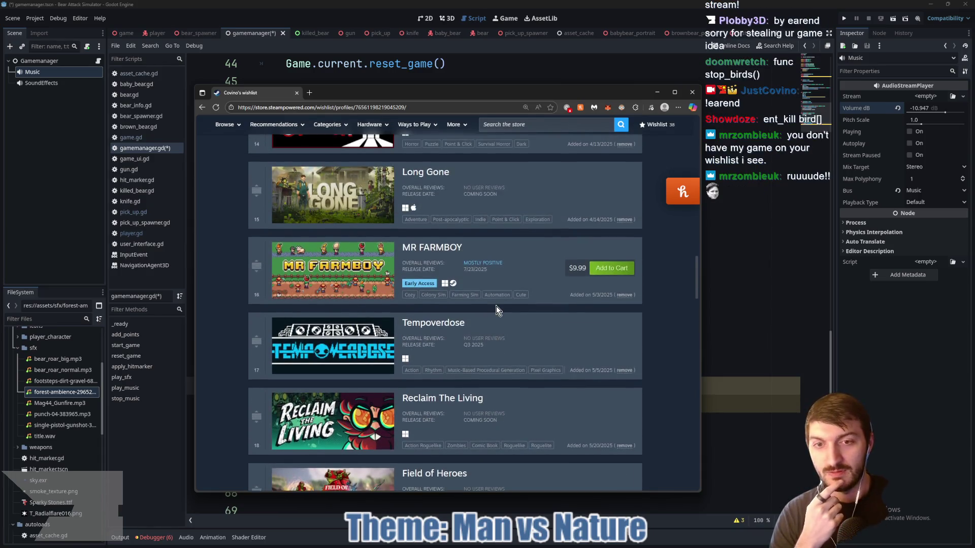
scroll(496, 308, "up", 8)
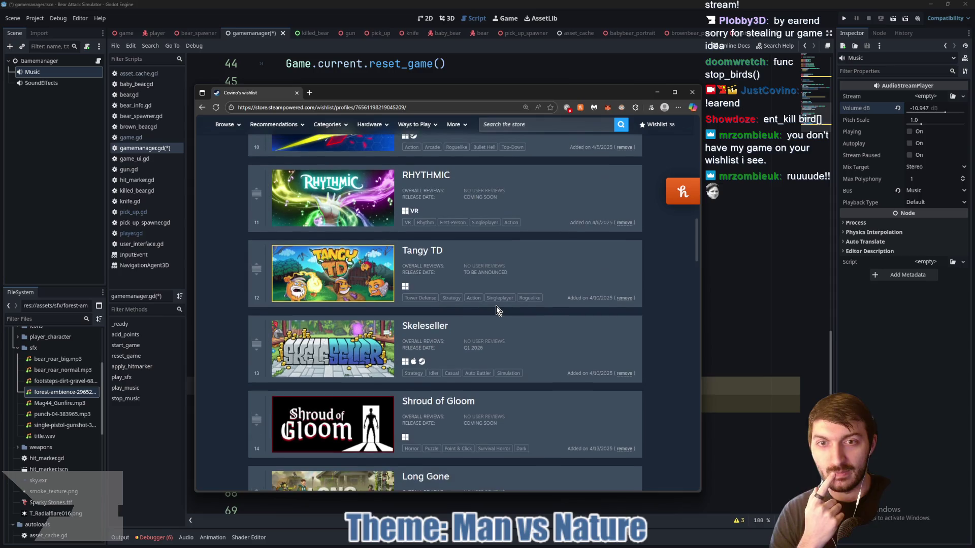
scroll(496, 308, "up", 6)
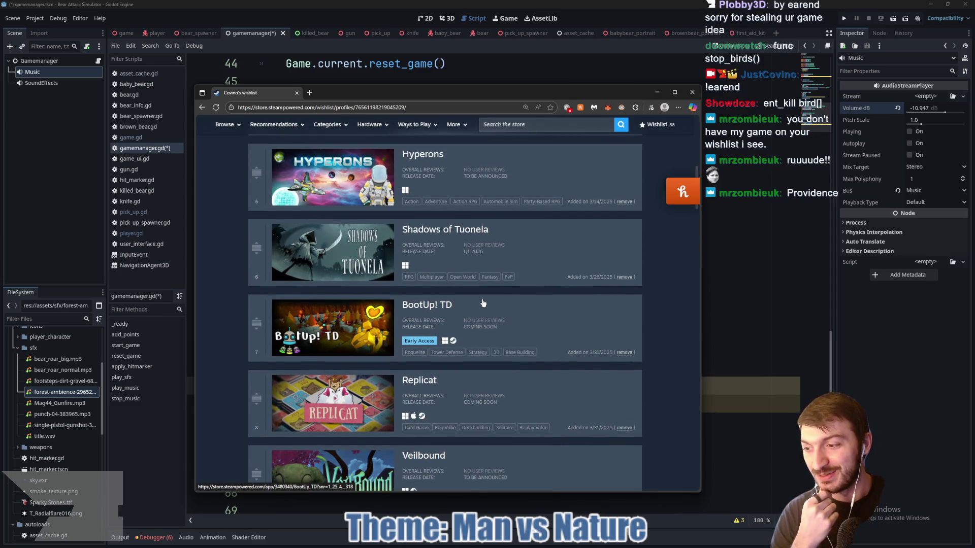
scroll(505, 235, "up", 3)
scroll(503, 235, "up", 5)
scroll(500, 238, "down", 10)
scroll(497, 242, "down", 20)
scroll(488, 245, "down", 9)
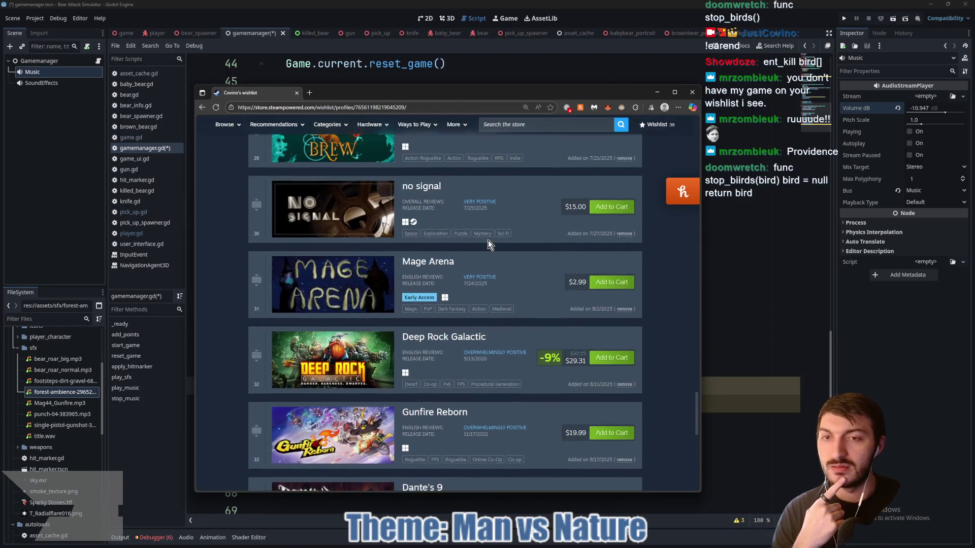
scroll(488, 240, "down", 9)
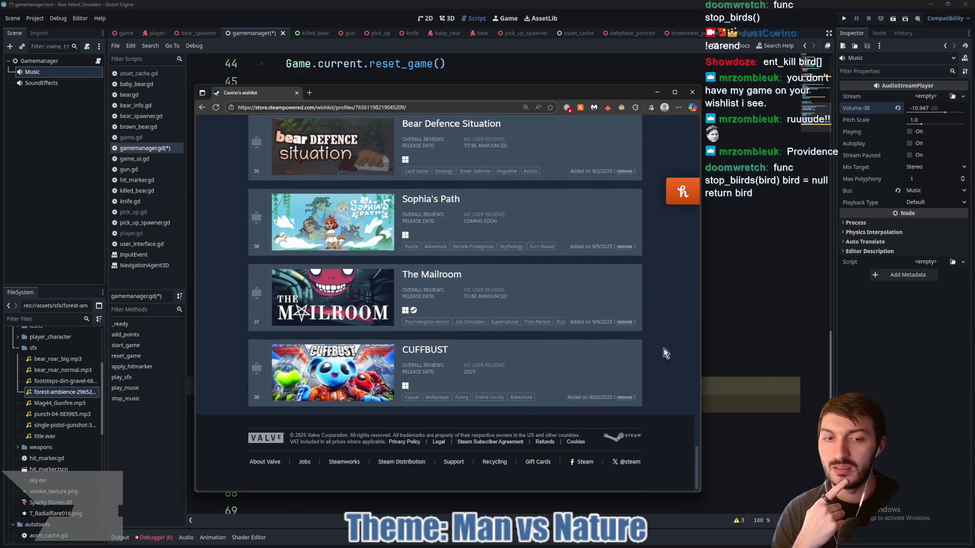
scroll(578, 386, "up", 4)
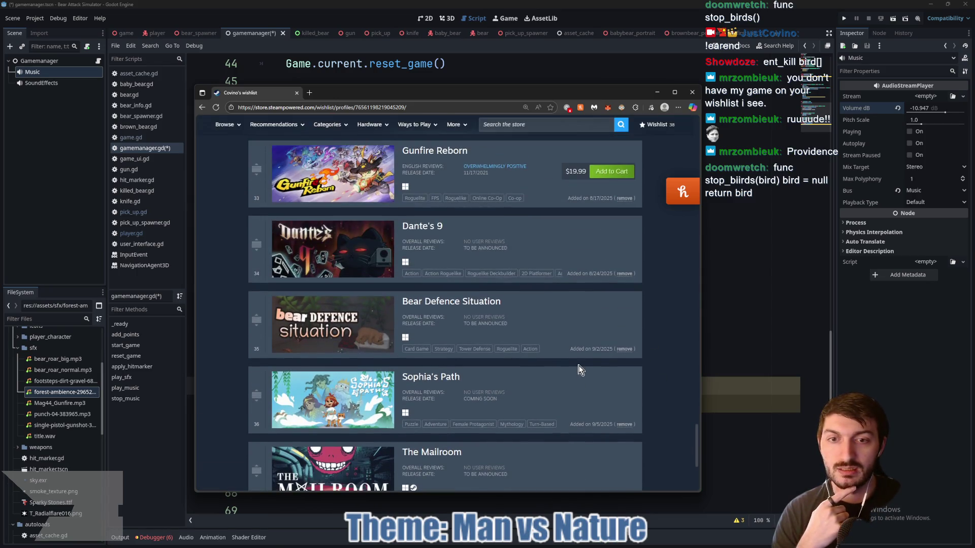
left_click(441, 303)
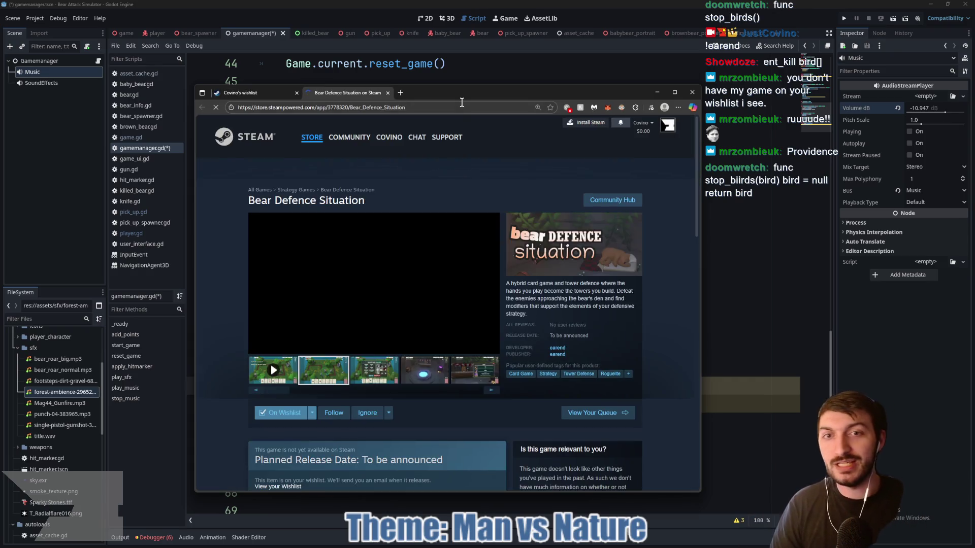
Search the Steam store for 'provide' and open the Providence page
left_click(438, 108)
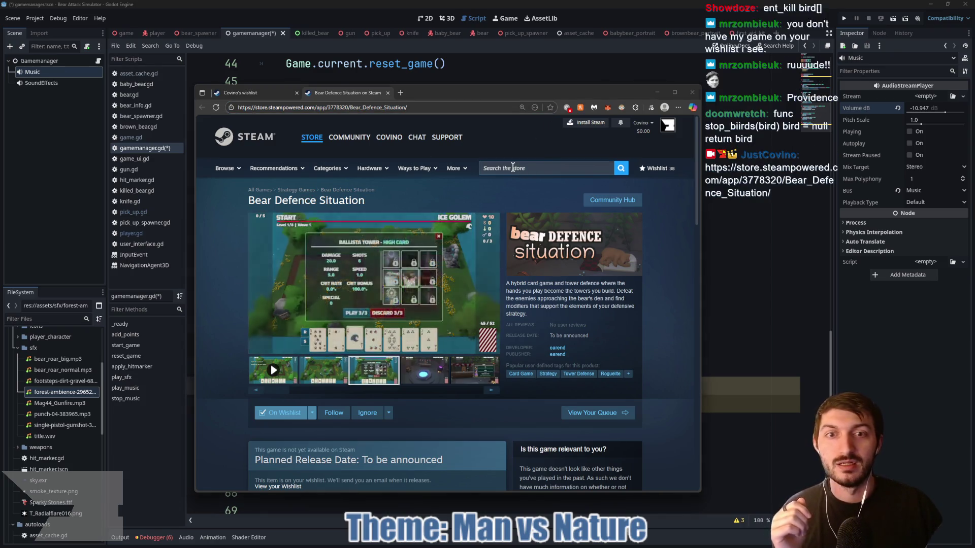
left_click(512, 168)
type("pro")
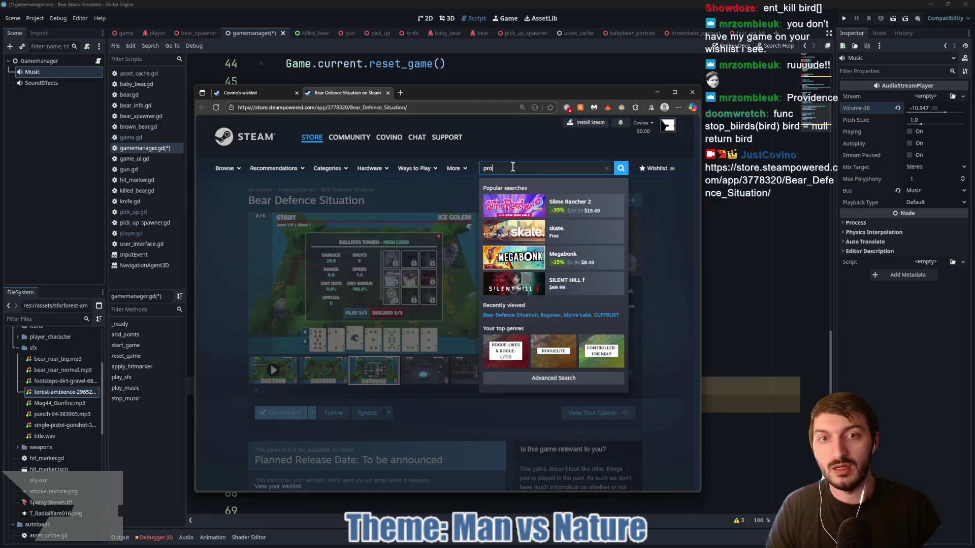
type("vidence")
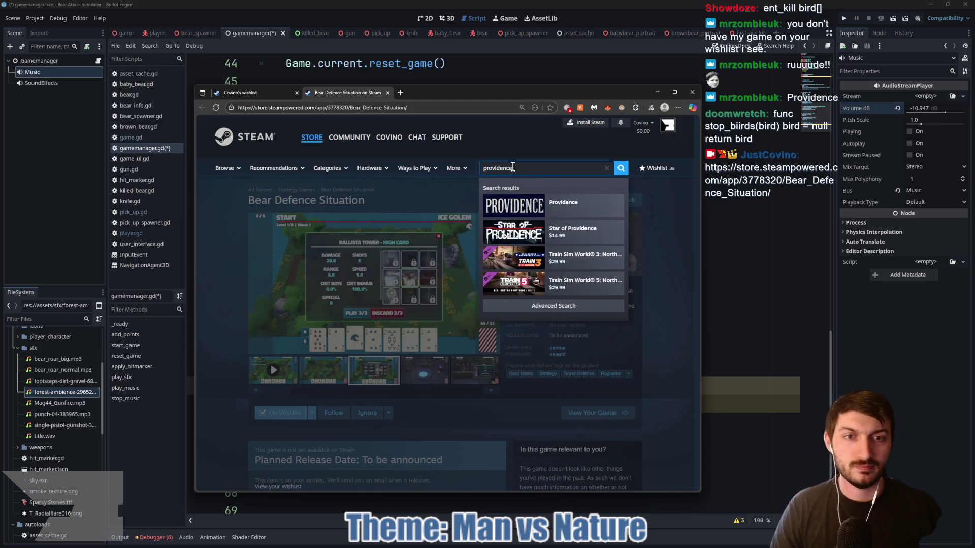
left_click(577, 206)
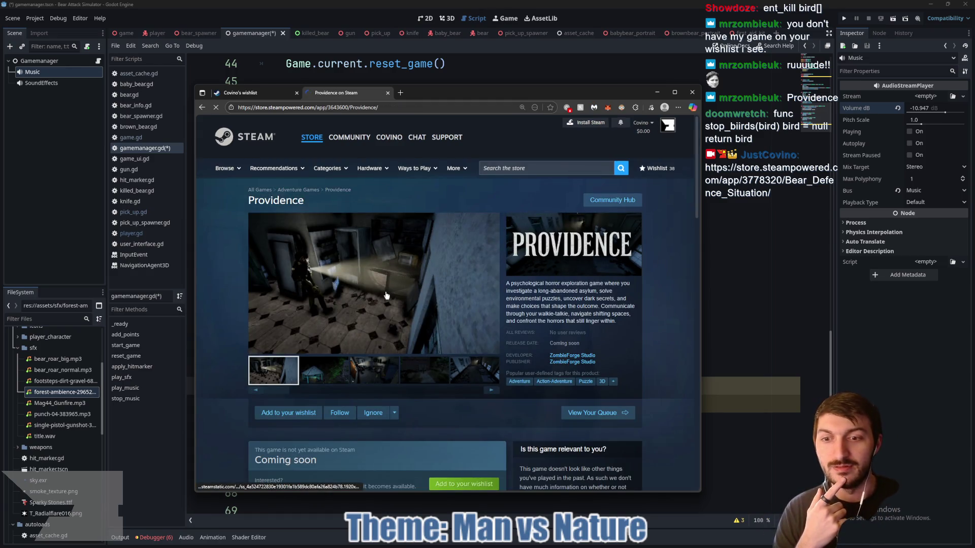
Add Providence to the wishlist, then close the store tab and browser window
left_click(289, 415)
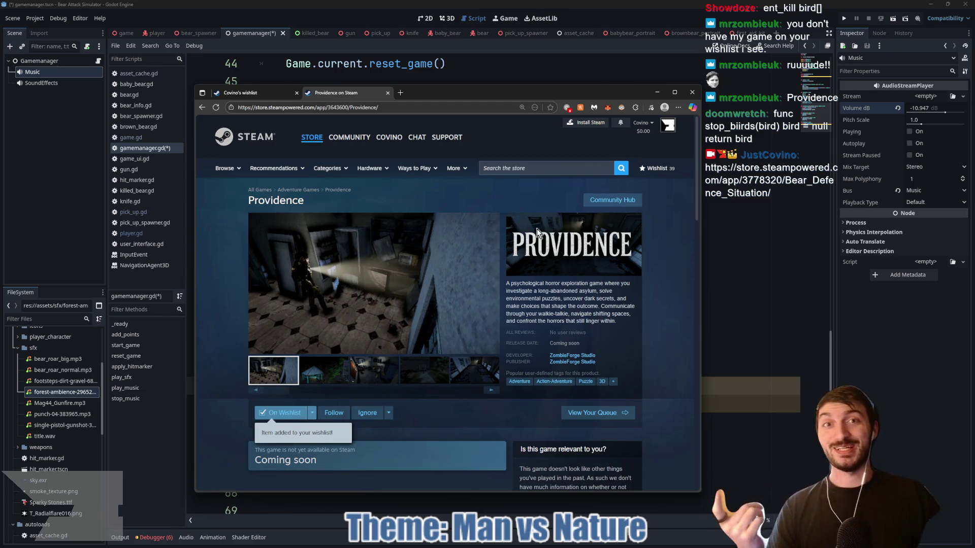
left_click(387, 93)
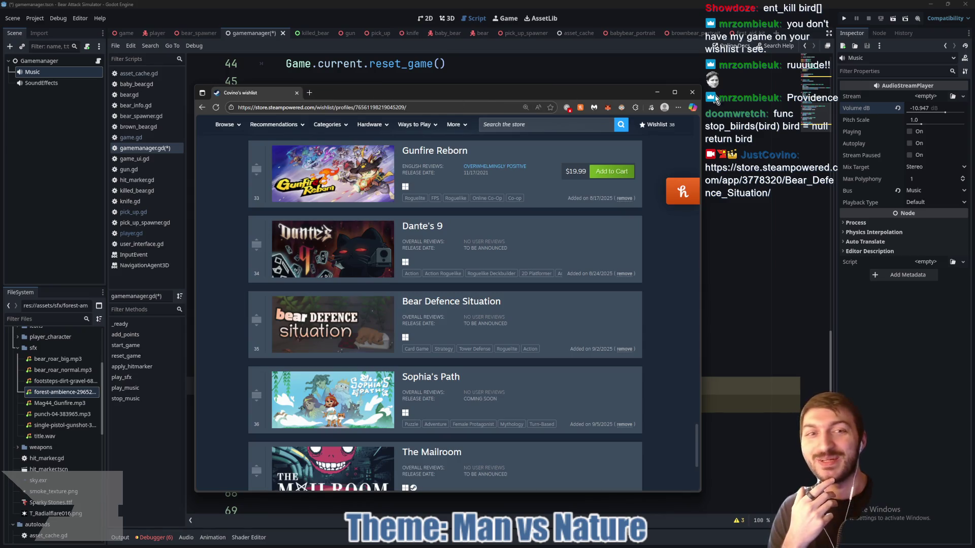
left_click(691, 93)
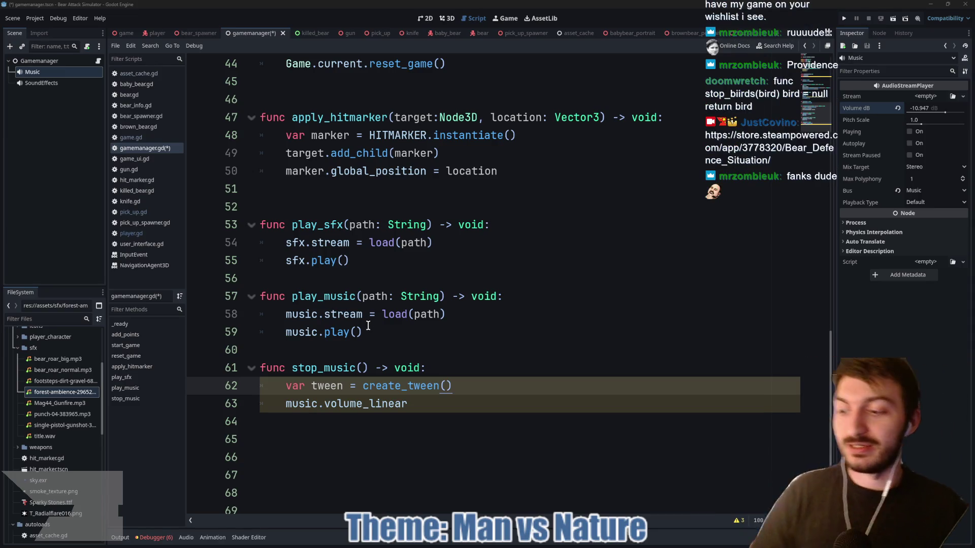
Below create_tween(), begin a tween.tween_property call targeting music.volume_linear
left_click(414, 404)
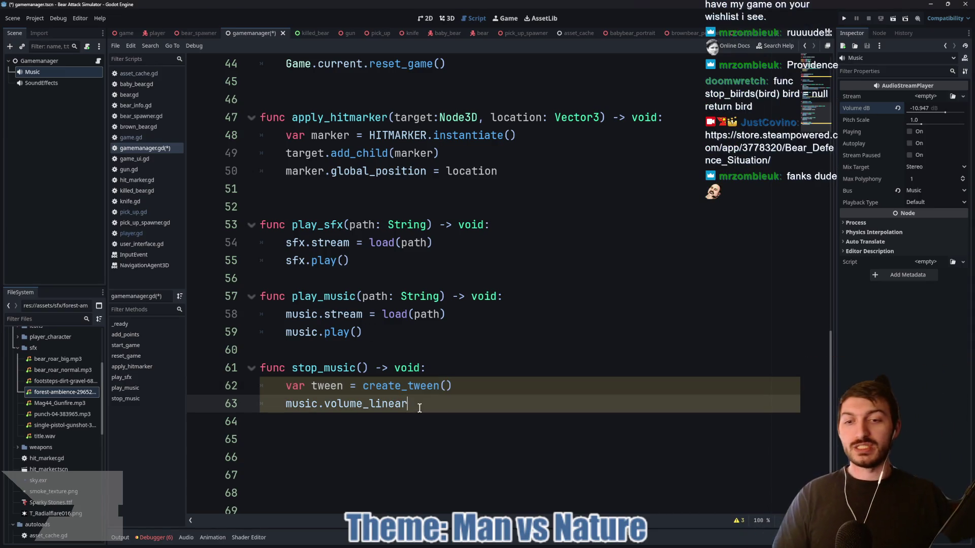
left_click(475, 383)
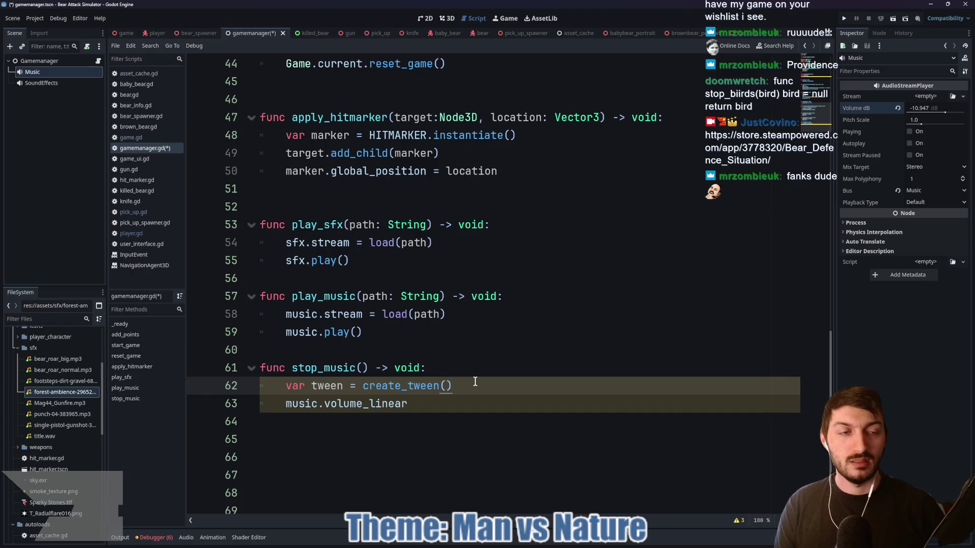
key("Return")
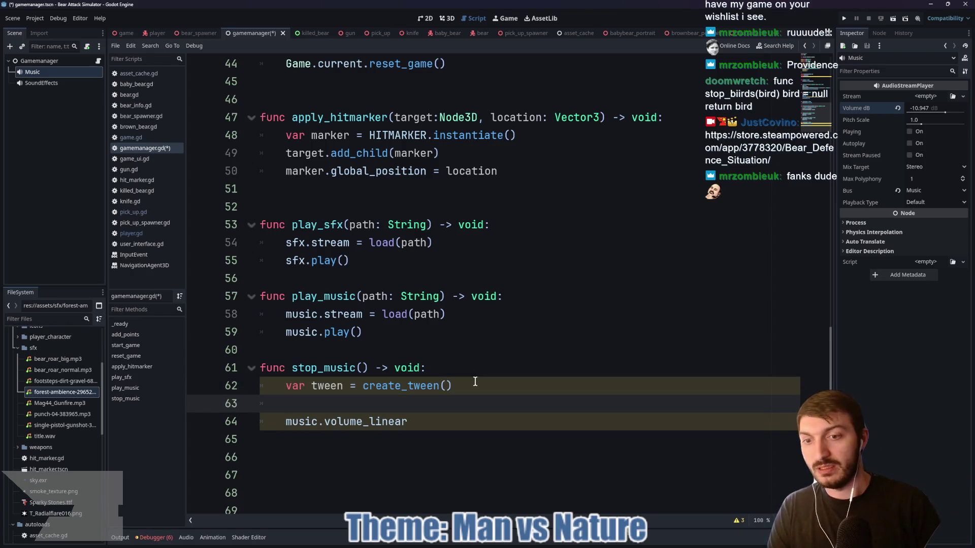
type("tween.tw")
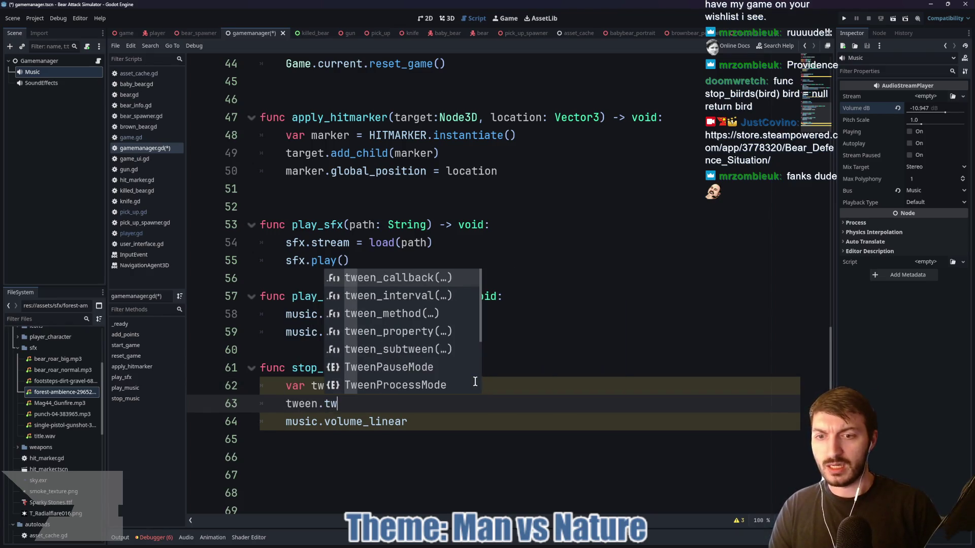
type("een_p")
key("Return")
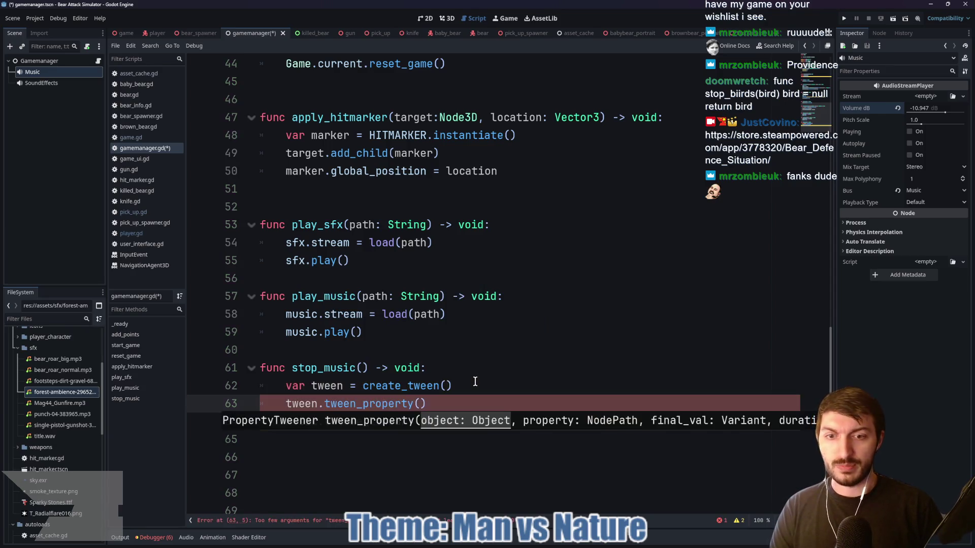
type("music")
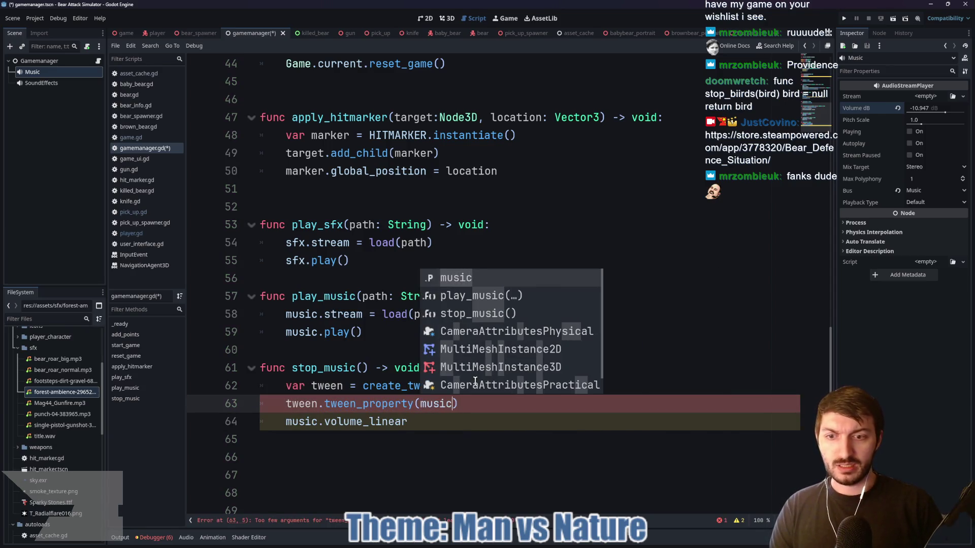
type(".")
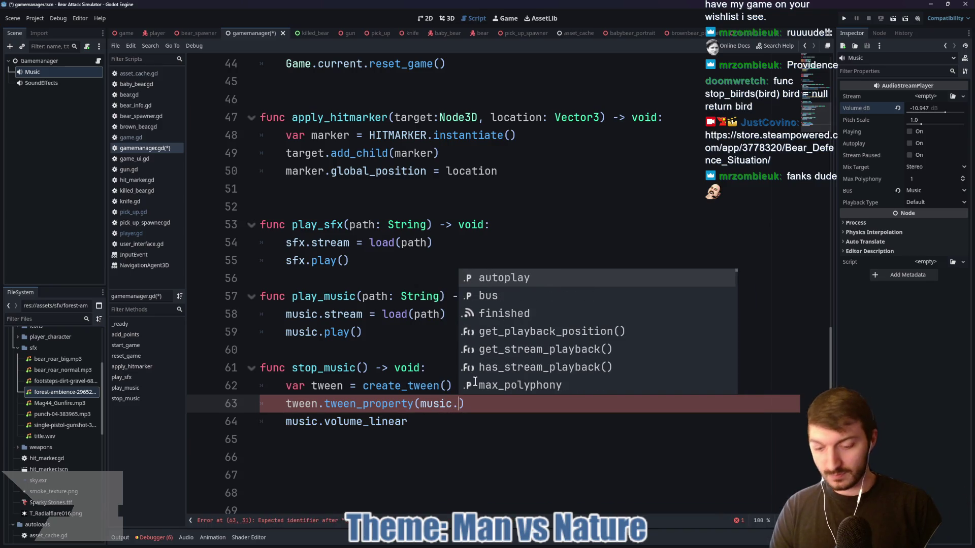
type("volume")
key("Down")
key("Return")
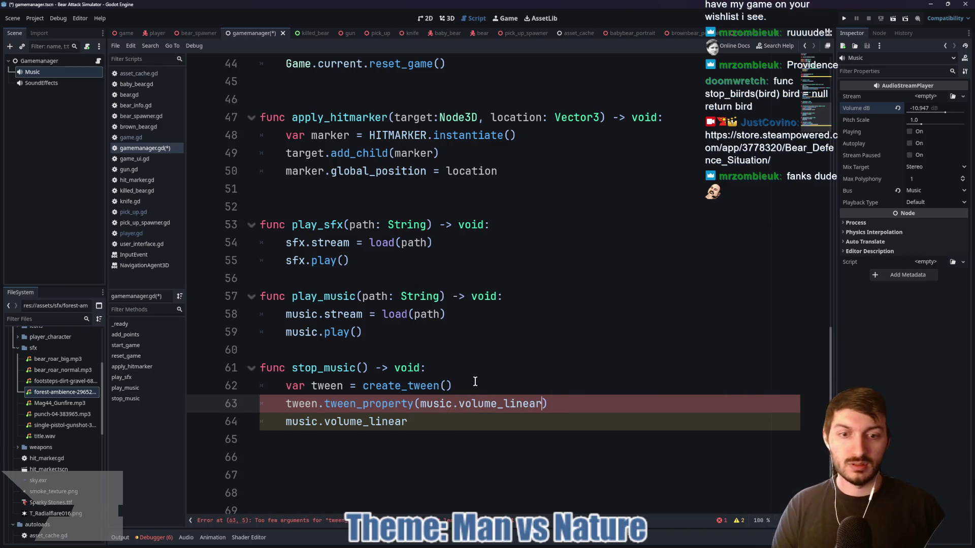
Fix the arguments to music, "volume_linear", 0.0, 2.5
type(",")
key("BackSpace")
key("BackSpace")
key("BackSpace")
type(", ")
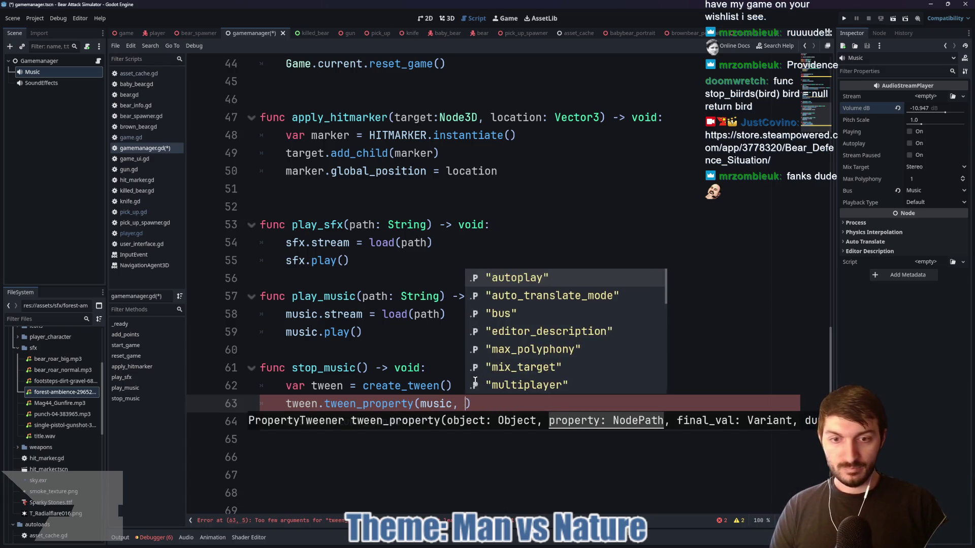
type("\"")
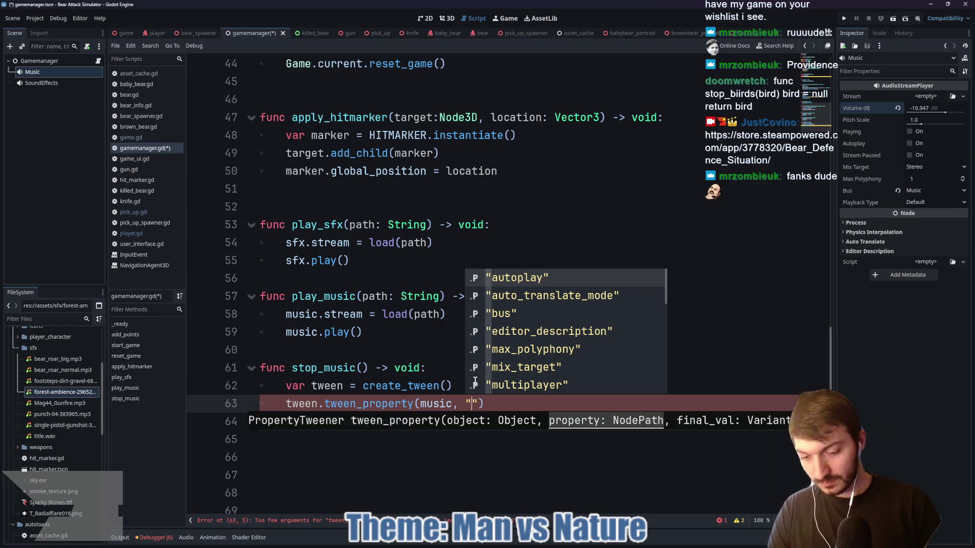
type("volu")
key("Down")
key("Return")
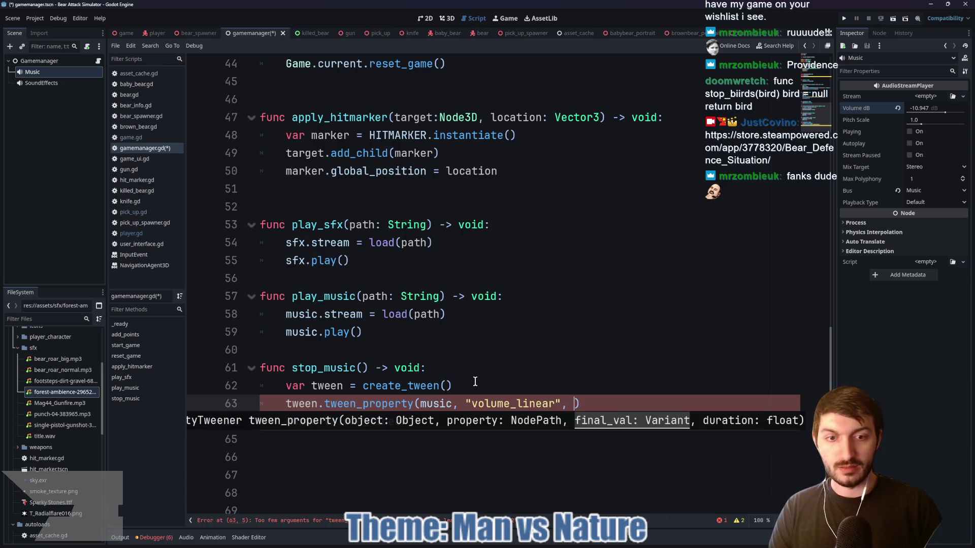
type("0.0")
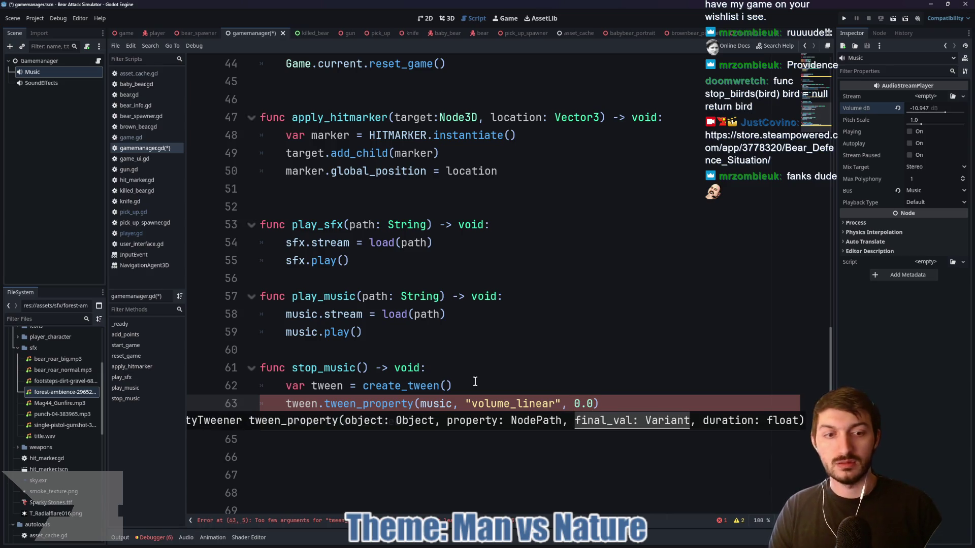
type(", 2")
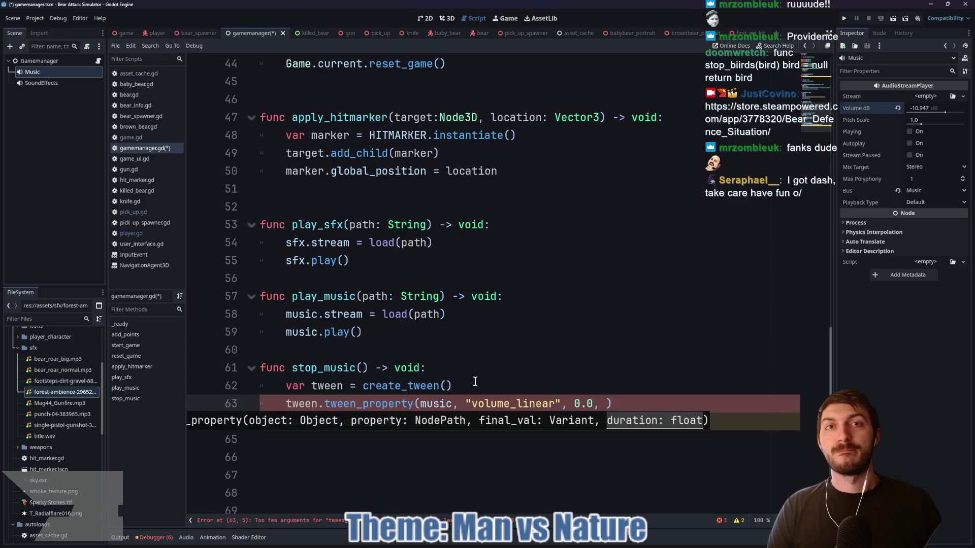
type(".5")
Add a music.volume_linear line below, then select and delete its text
key("End")
key("Return")
type("music.volume_linear")
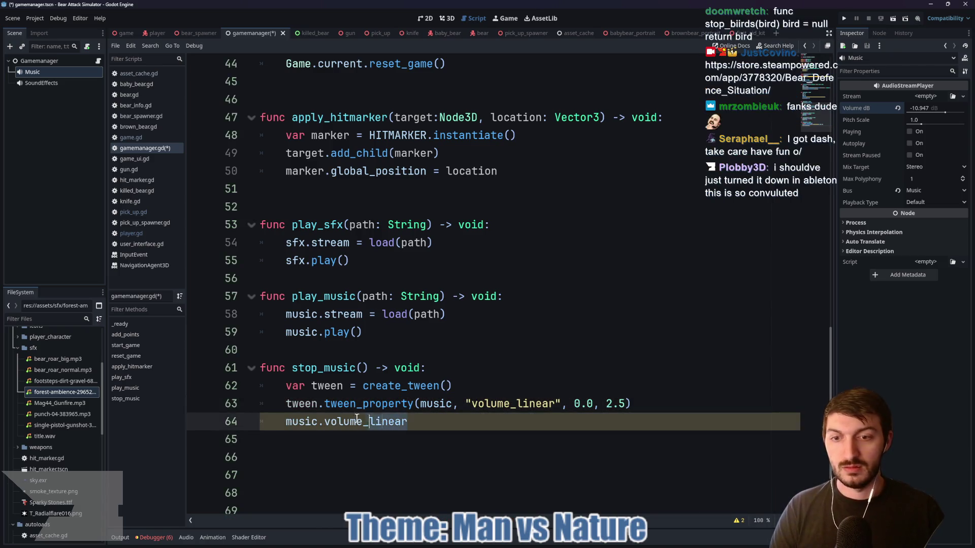
left_click_drag(367, 418, 282, 422)
key("BackSpace")
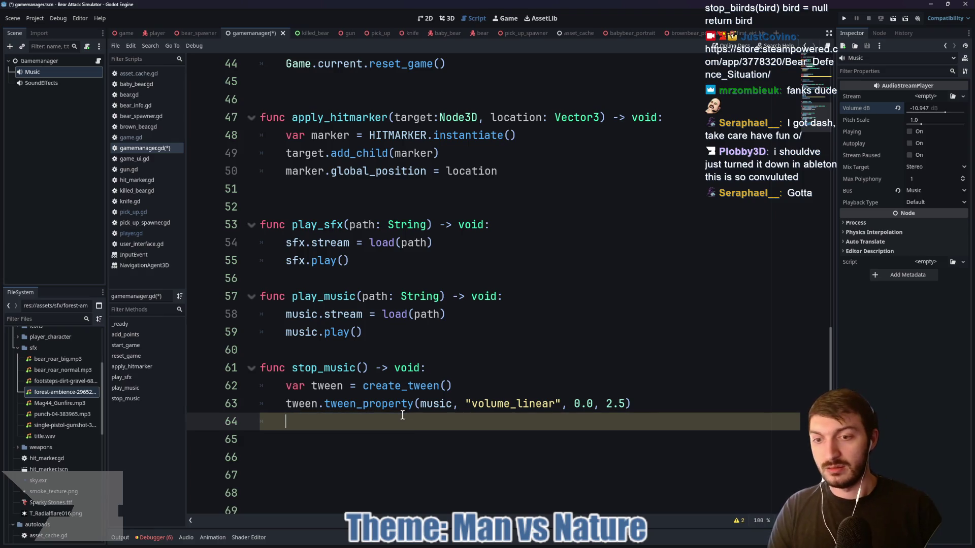
Write tween.tween_callback(music.stop) on the emptied line
type("tween.twee")
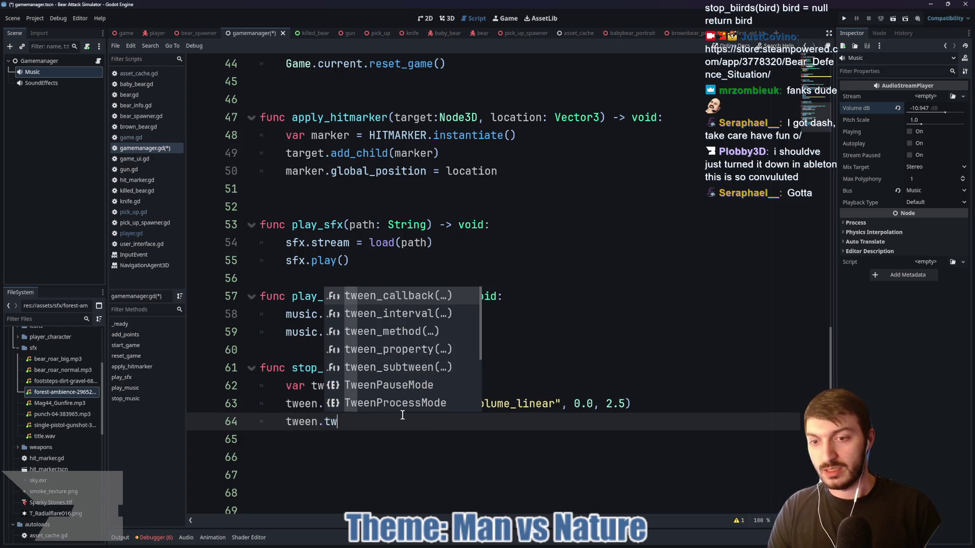
key("Return")
type("music.")
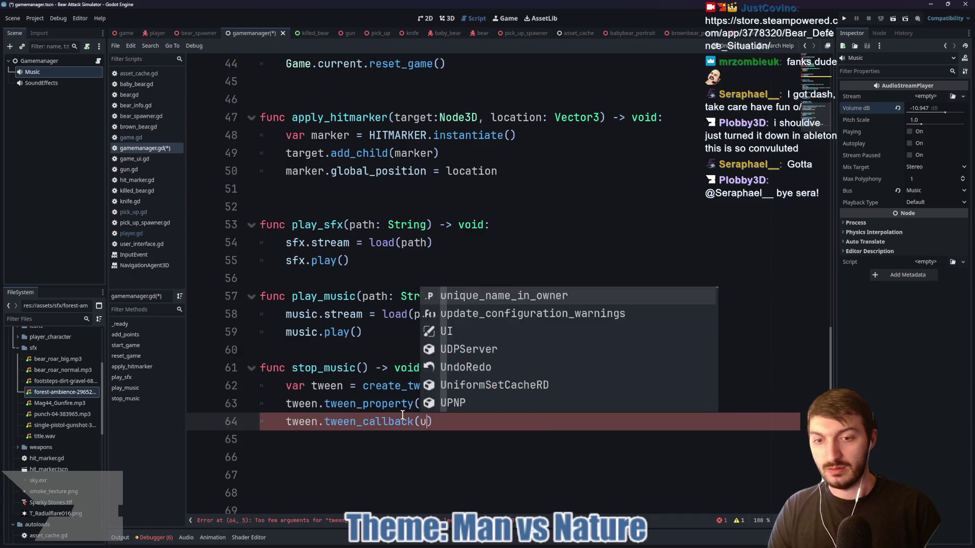
type("stop")
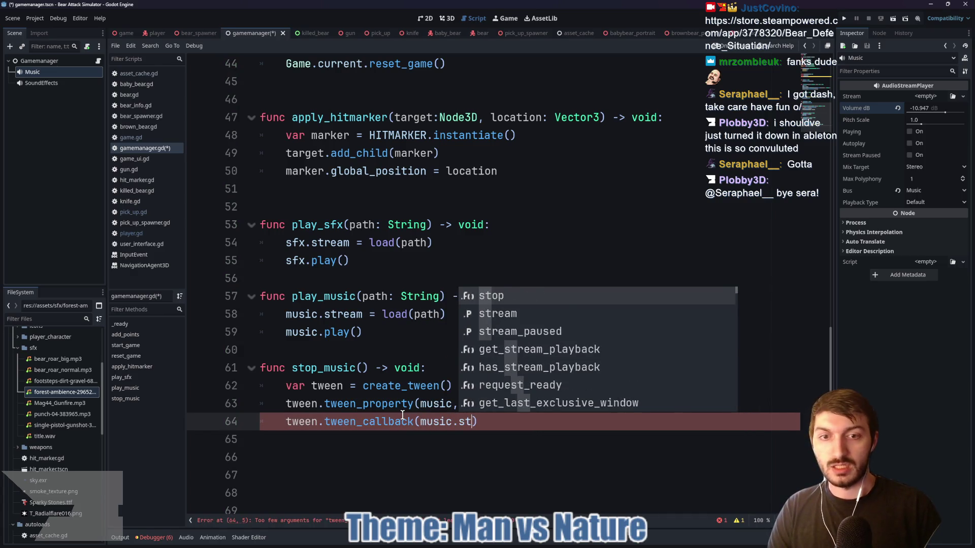
key("Right")
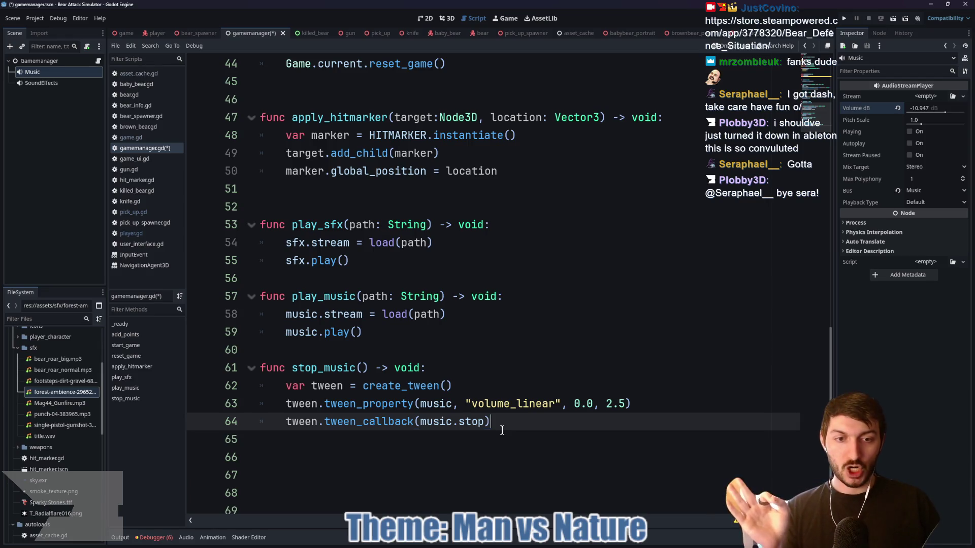
key("Return")
Add 'await tween.finished' and 'music.volume_linear = 1', then save gamemanager.gd
type("twe")
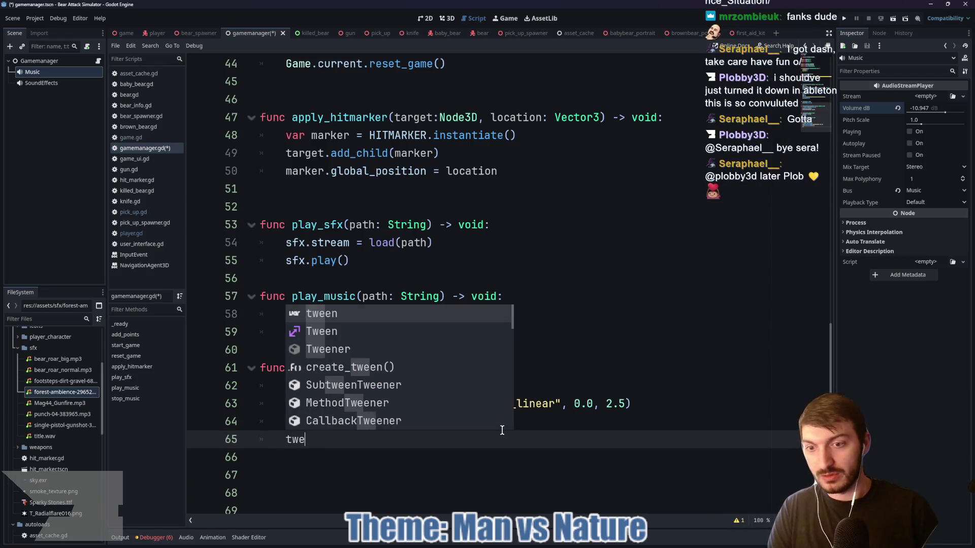
key("BackSpace")
key("BackSpace")
key("BackSpace")
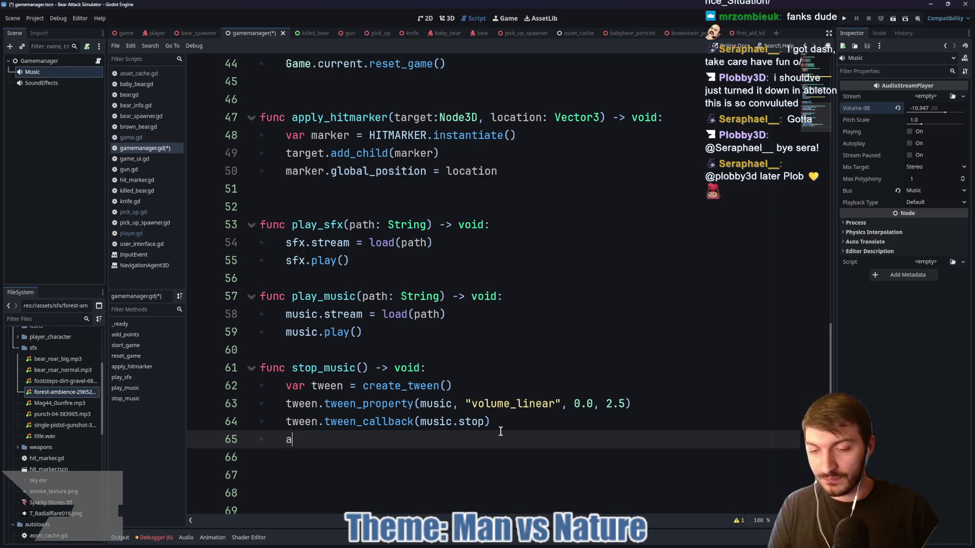
type("wait tween.finis")
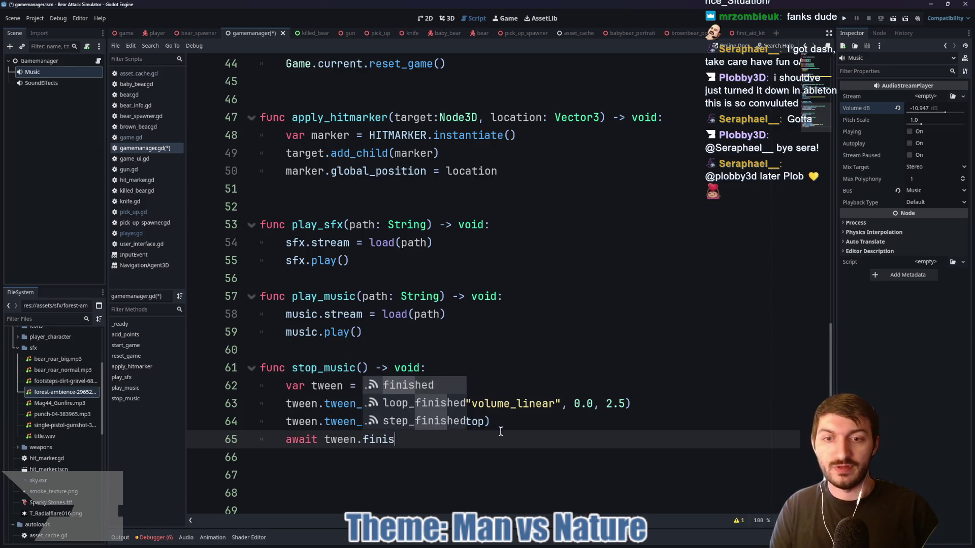
key("Return")
key("Return")
type("music")
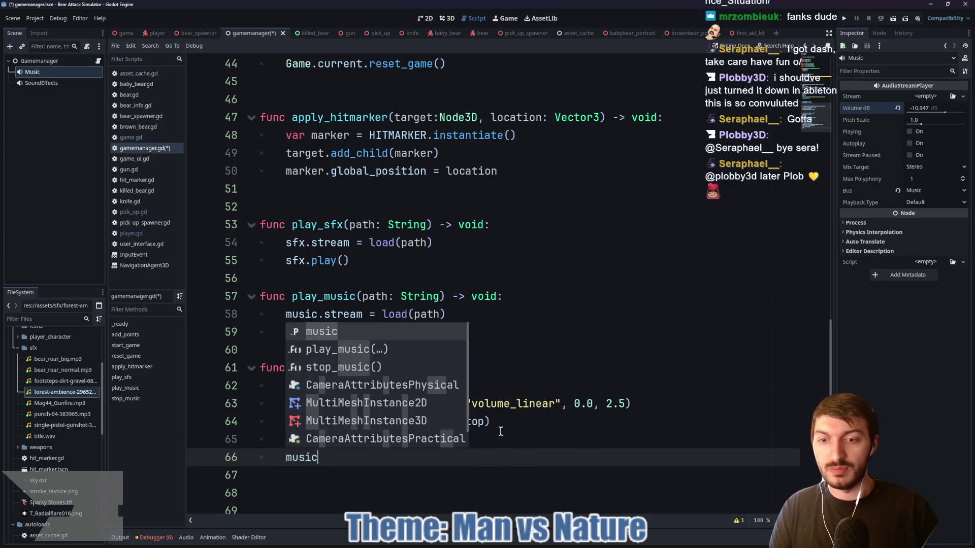
type(".")
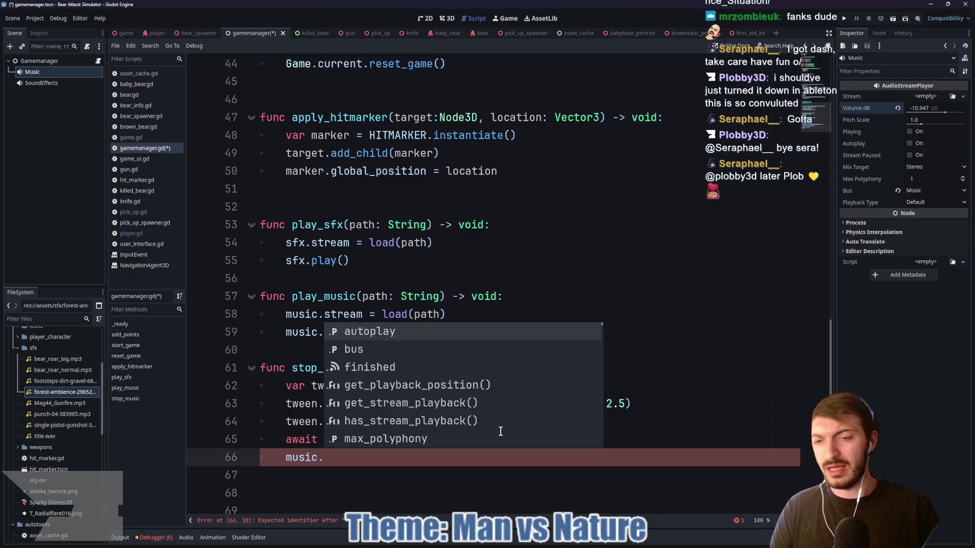
type("lin")
key("Return")
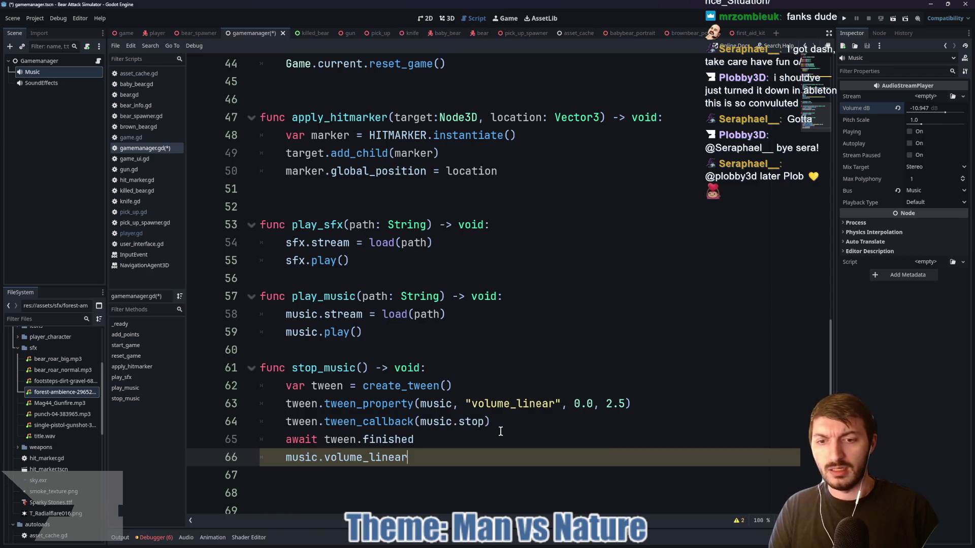
type(" = 1.0")
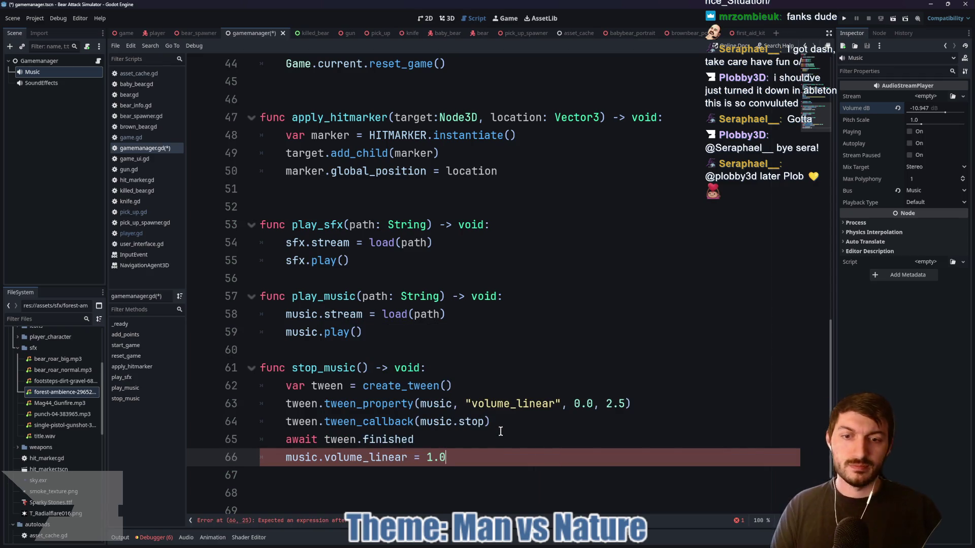
key("ctrl+s")
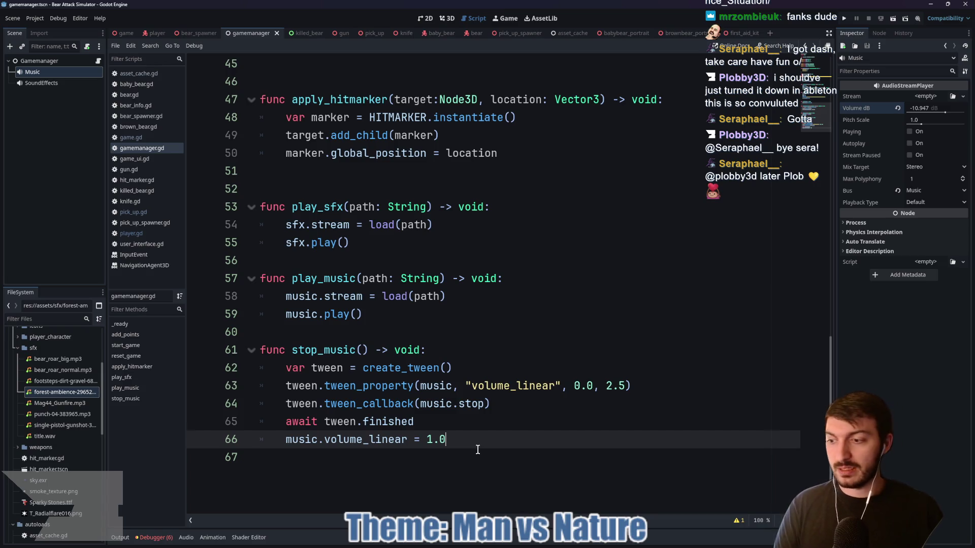
Check the 1.0 reset value in stop_music, scroll through gamemanager.gd, and switch to the player scene
mouse_move(457, 440)
left_mouse_down()
mouse_move(316, 439)
mouse_move(421, 440)
left_mouse_up()
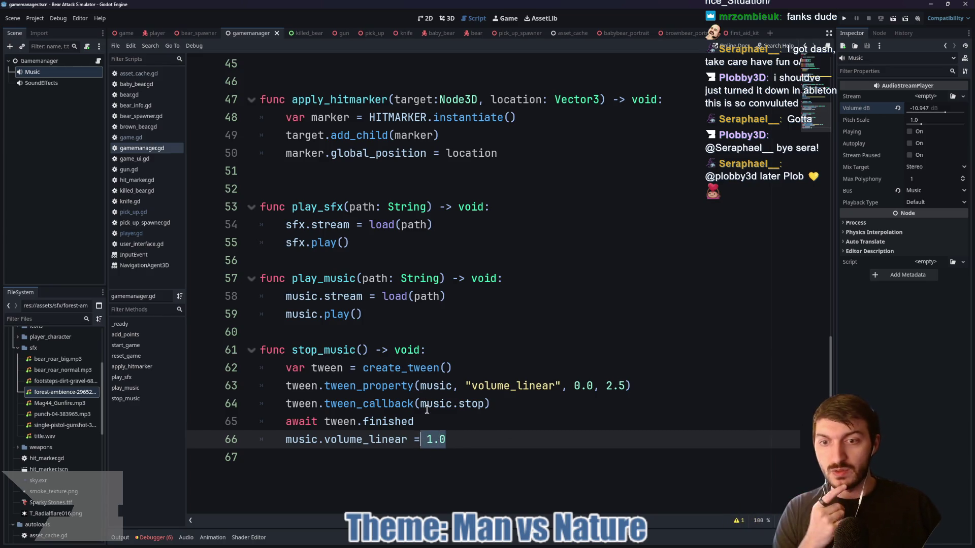
left_click(336, 461)
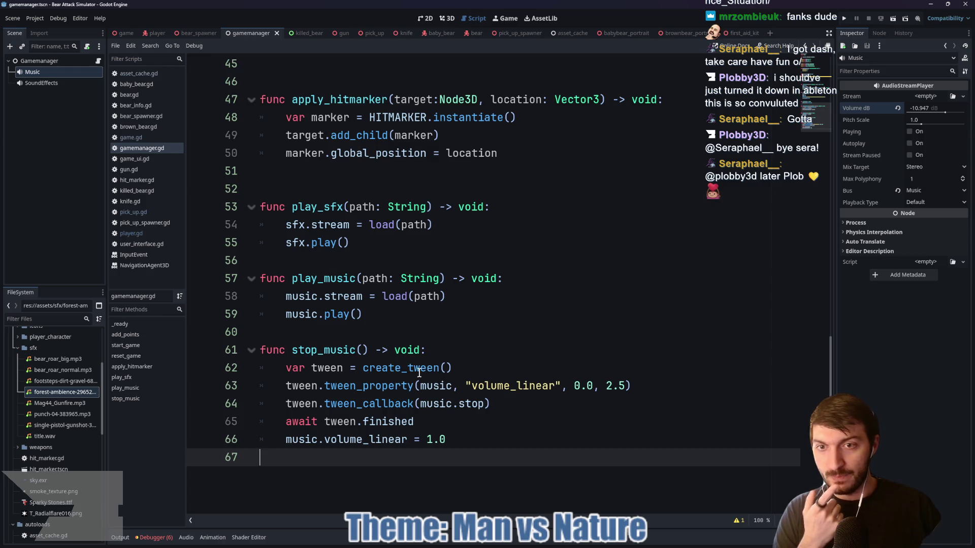
scroll(421, 369, "up", 5)
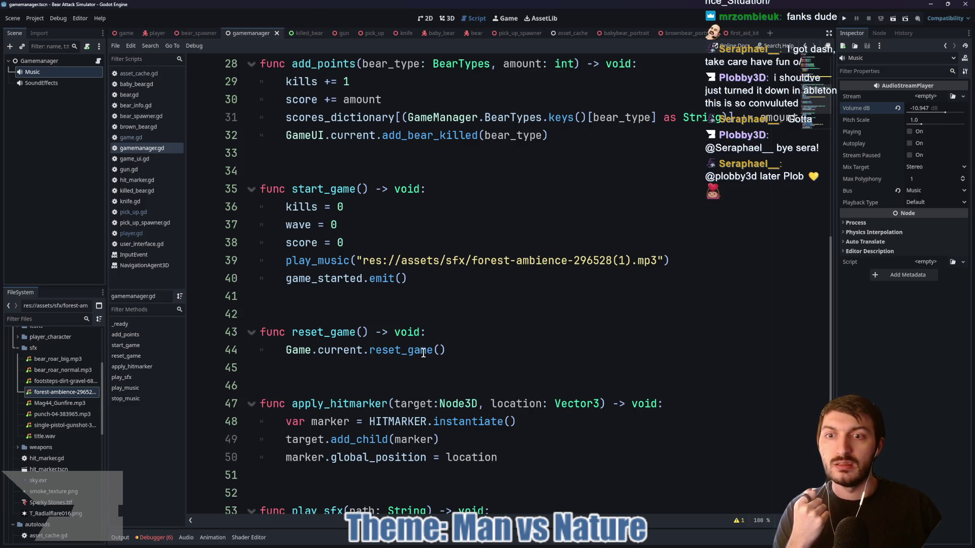
scroll(425, 353, "up", 5)
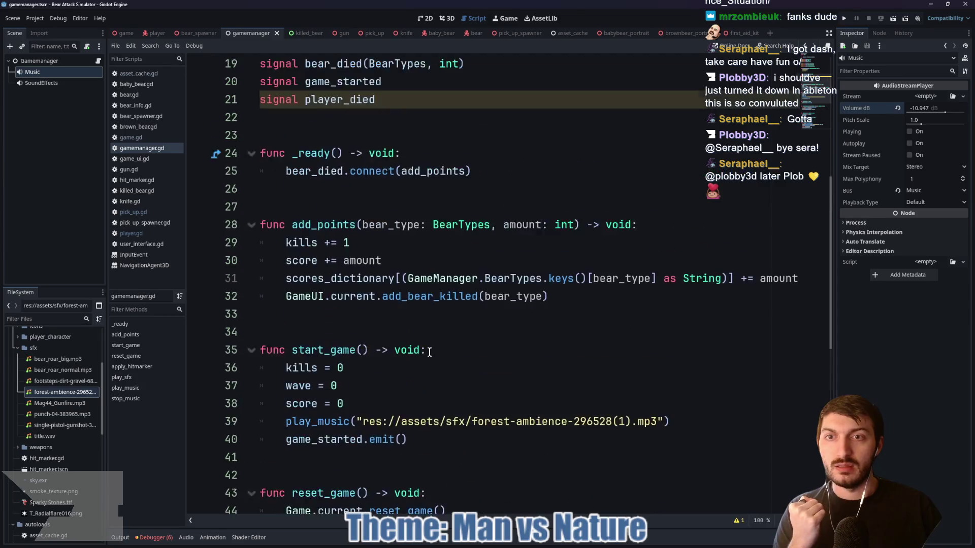
scroll(429, 351, "down", 10)
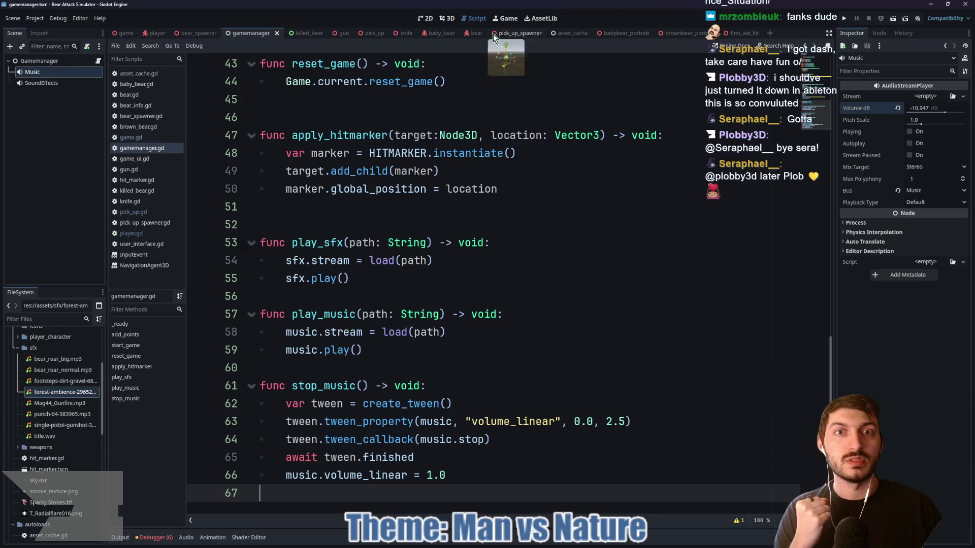
left_click(157, 35)
Open GameUI's game_ui.gd from the Game scene and scroll up to show_death_screen
left_click(125, 33)
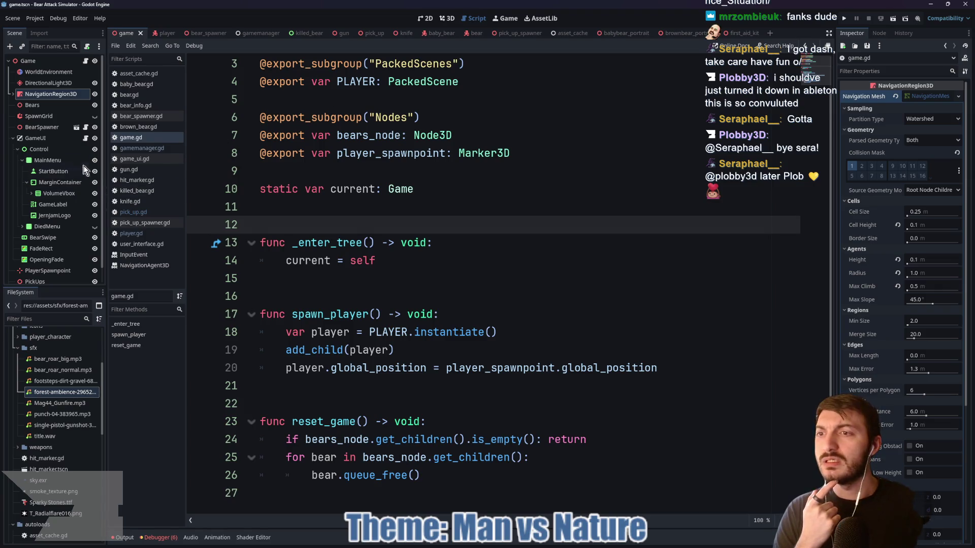
left_click(85, 139)
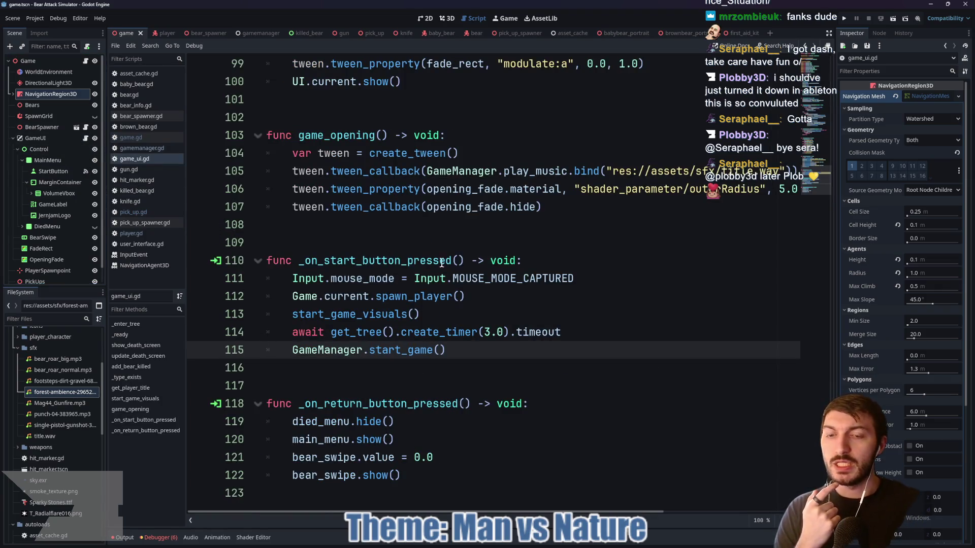
scroll(472, 366, "up", 8)
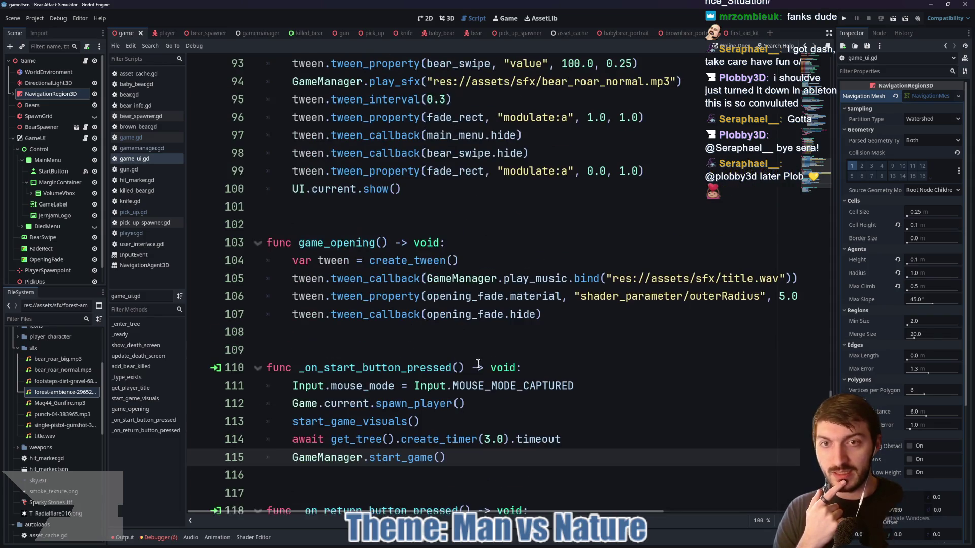
scroll(425, 356, "up", 8)
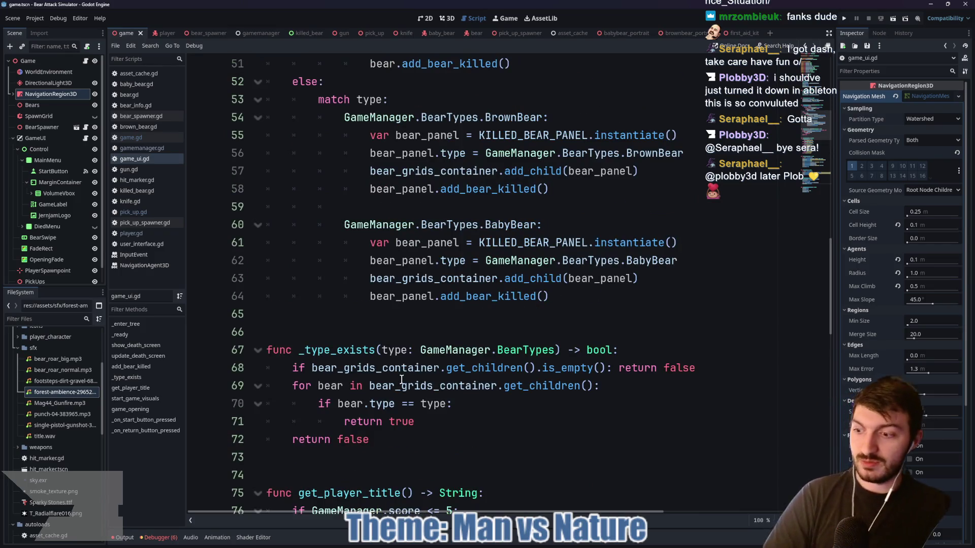
scroll(413, 358, "up", 2)
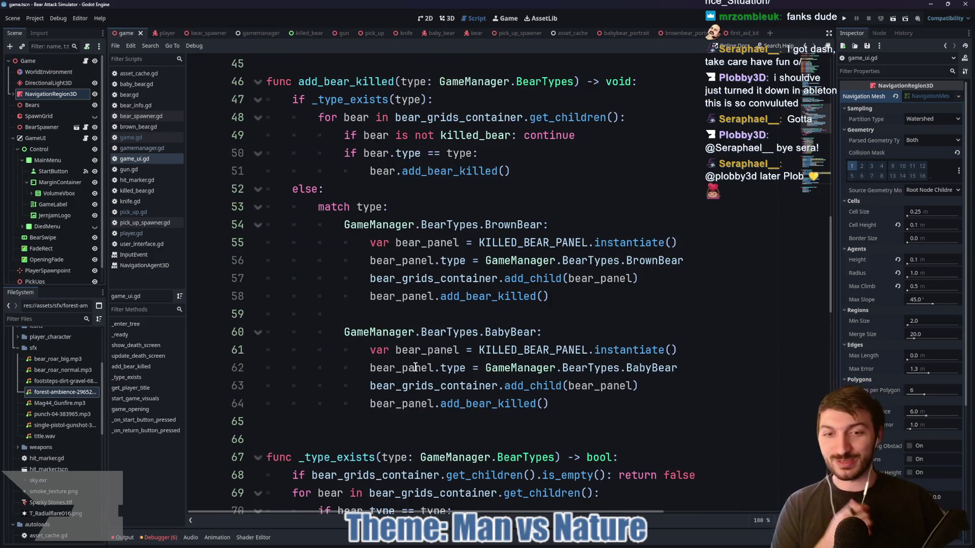
scroll(409, 350, "up", 4)
scroll(417, 358, "up", 2)
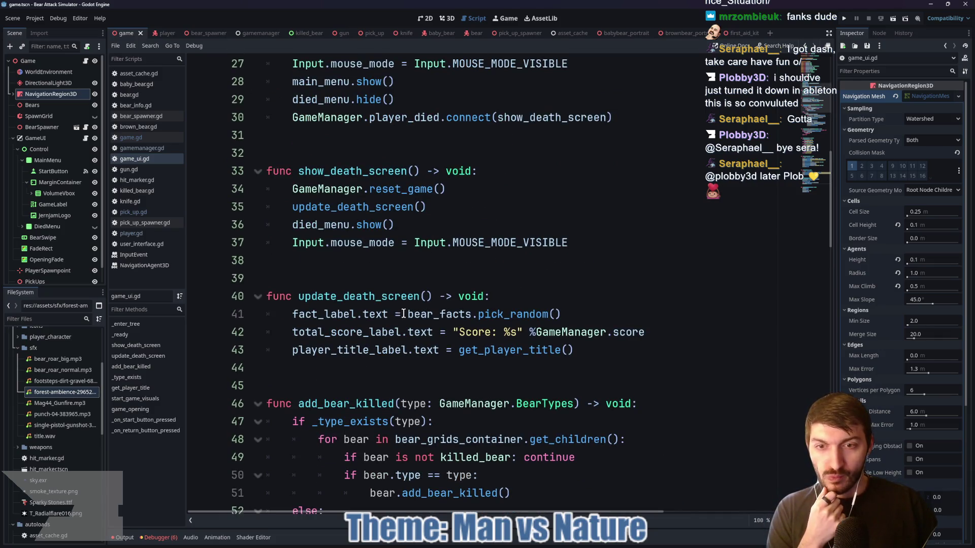
scroll(404, 316, "up", 2)
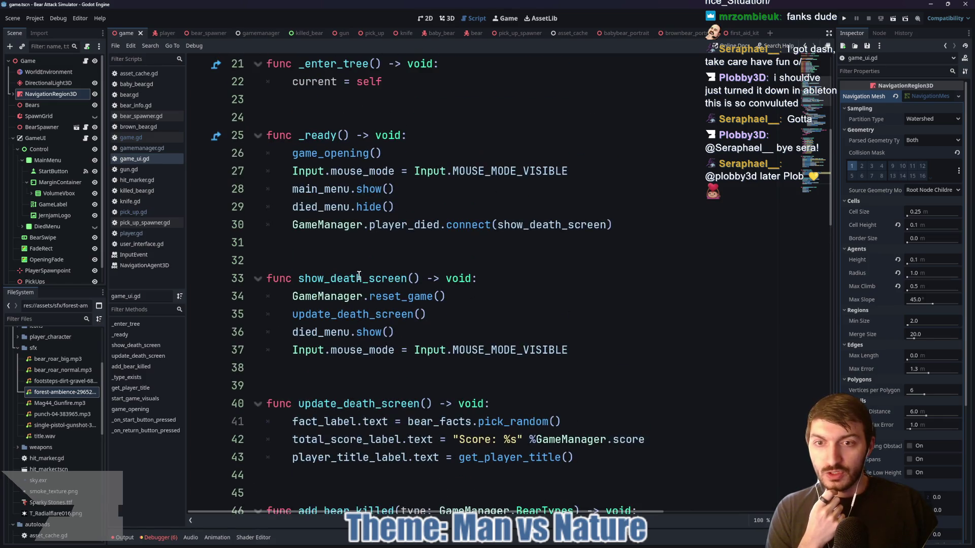
Add GameManager.stop_music() as the first line of show_death_screen and save game_ui.gd
left_click(495, 280)
key("Return")
type("GameMan")
key("Return")
type(".stop")
key("Return")
key("ctrl+s")
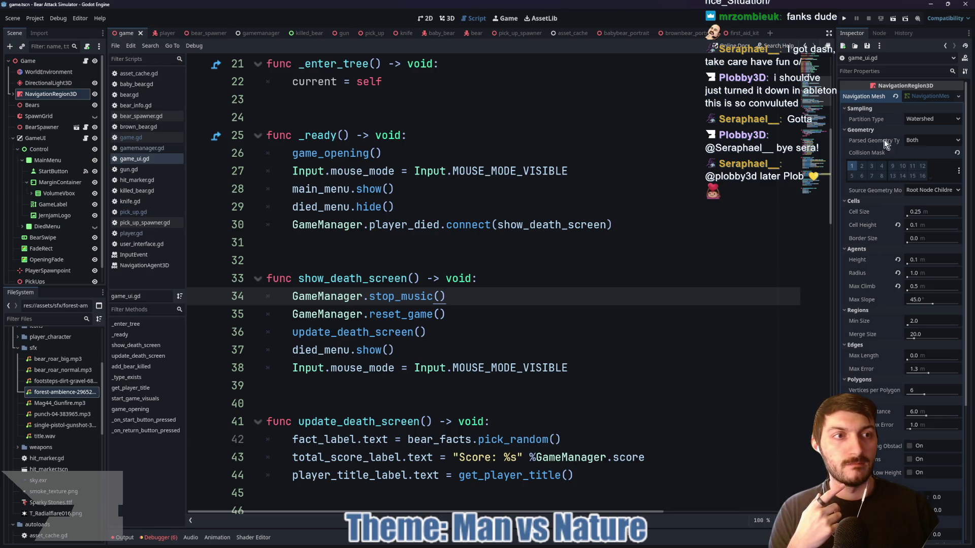
In gamemanager.gd, insert blank lines after the music export for new variables
left_click(931, 96)
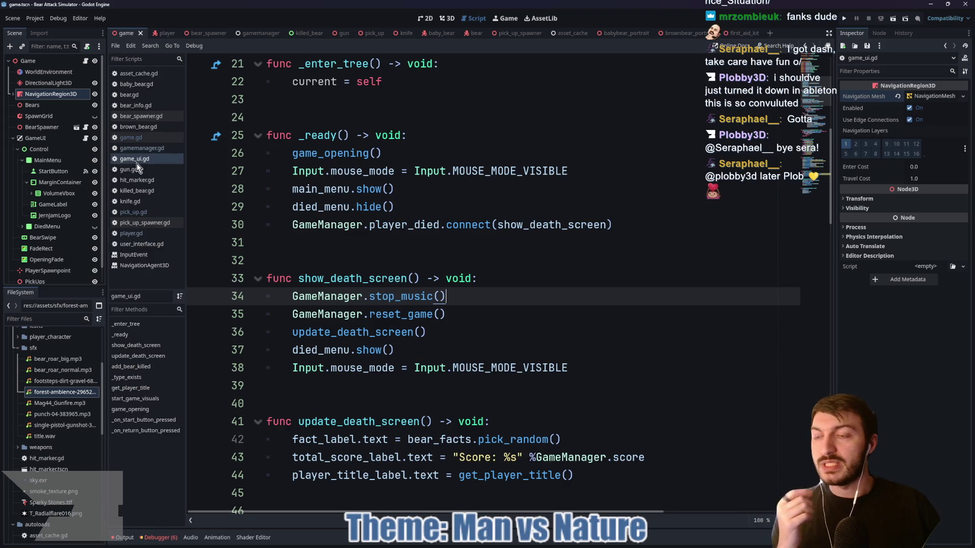
scroll(51, 236, "down", 1)
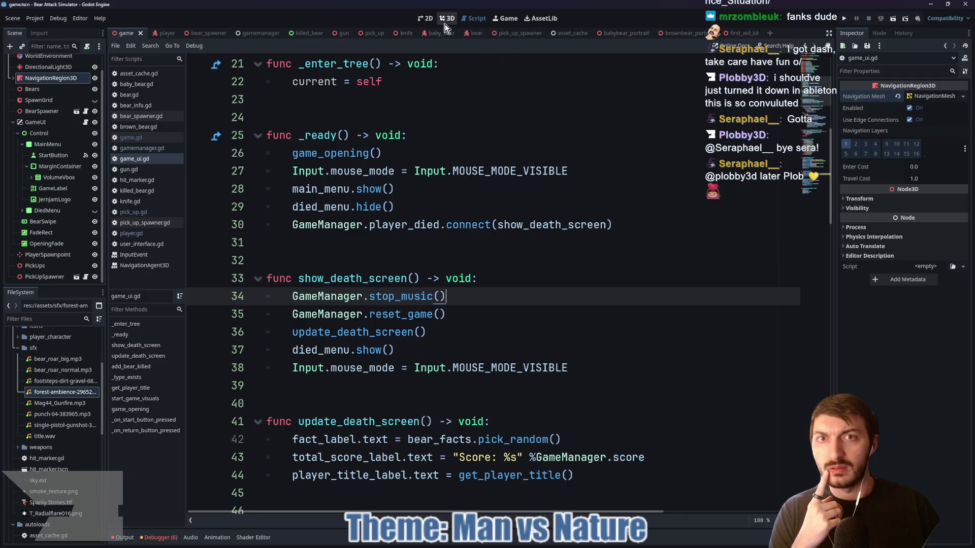
left_click(251, 33)
scroll(446, 214, "up", 12)
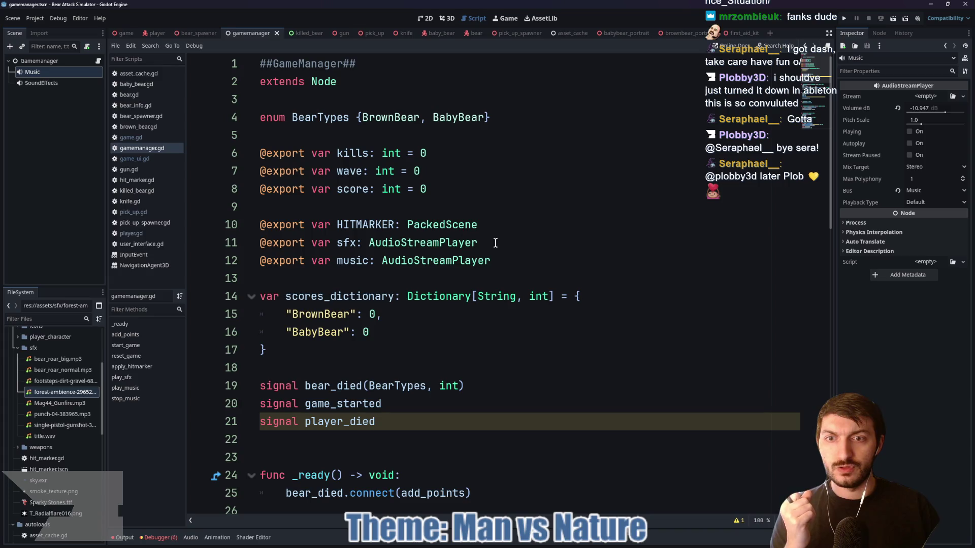
left_click(333, 277)
key("Return")
key("Return")
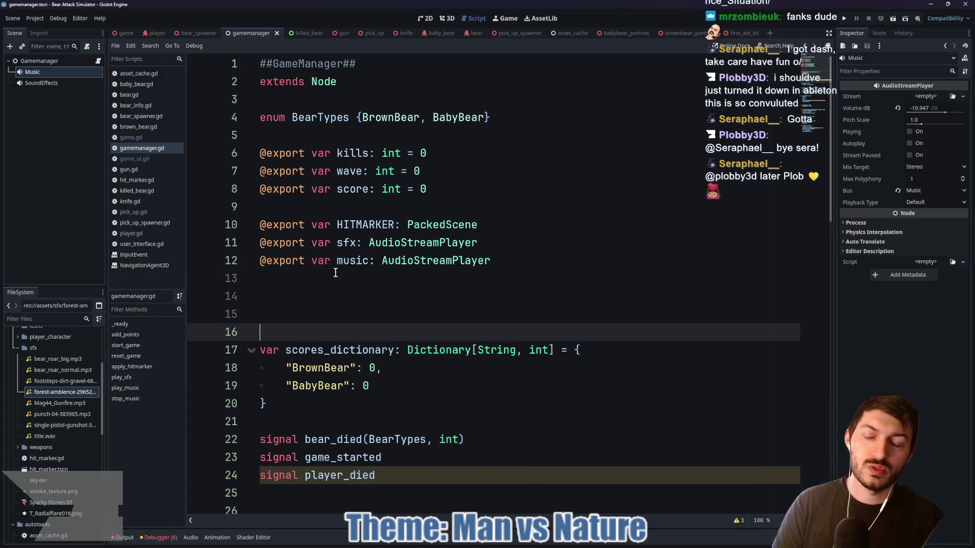
Declare var music_volume: float = 0.0 and reset the Music player's Volume dB to 0
key("Up")
type("var ")
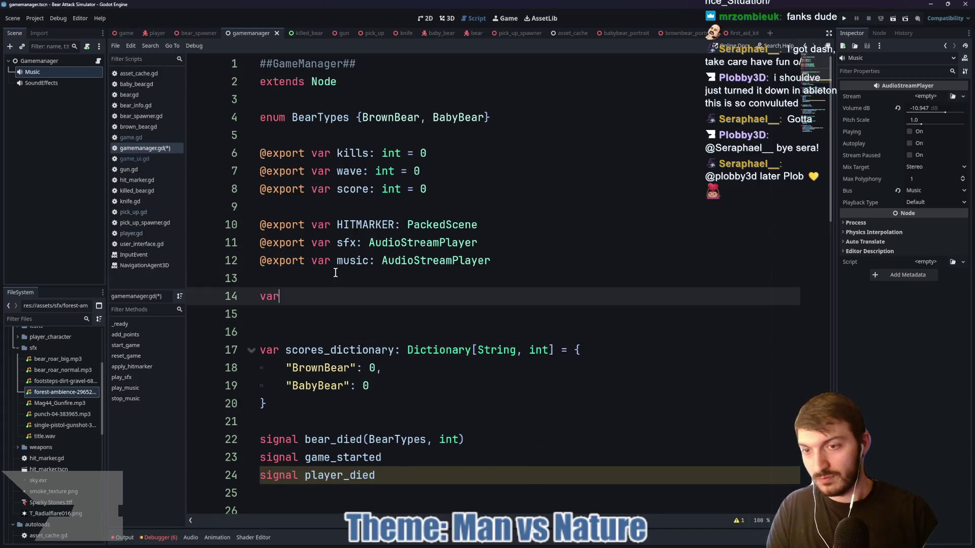
type("mu")
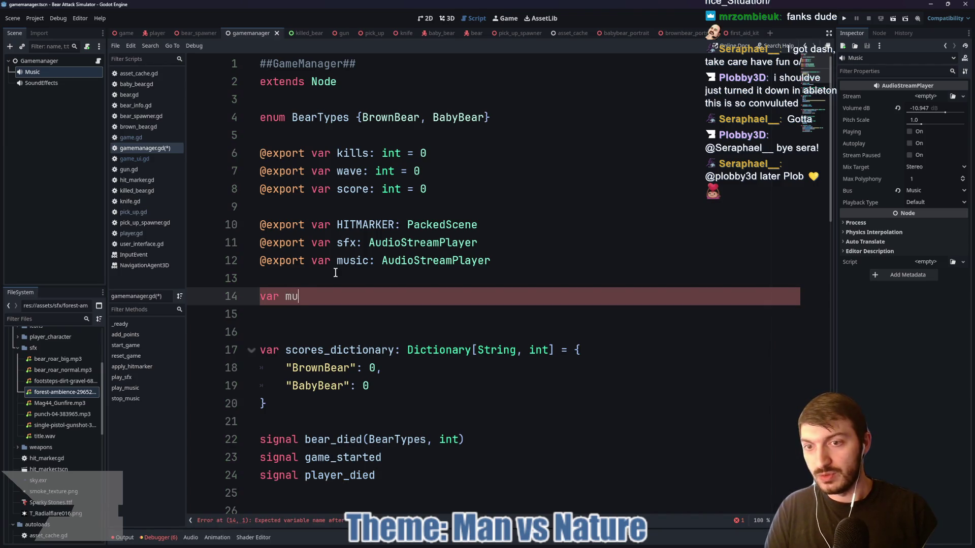
type("sic_volume: float = ")
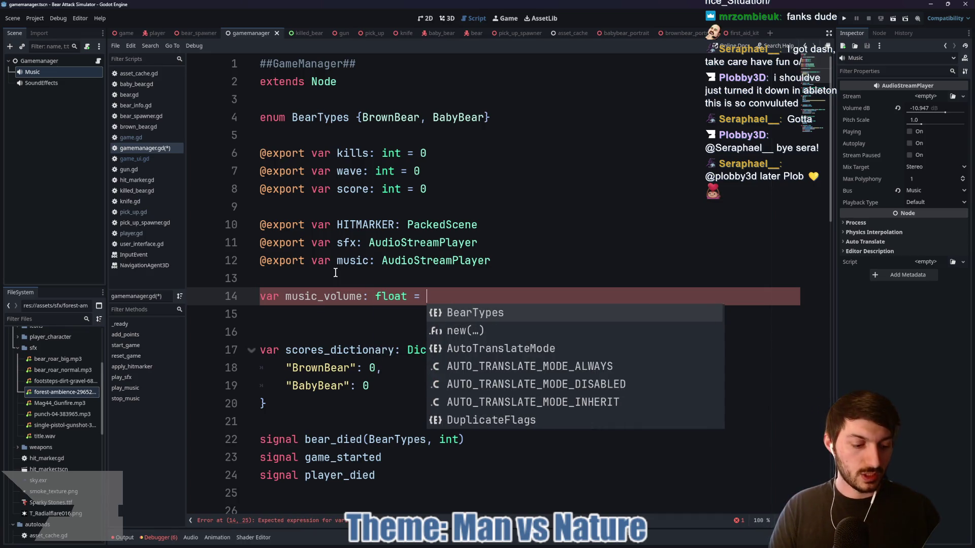
type("1.0")
key("Return")
left_click(897, 109)
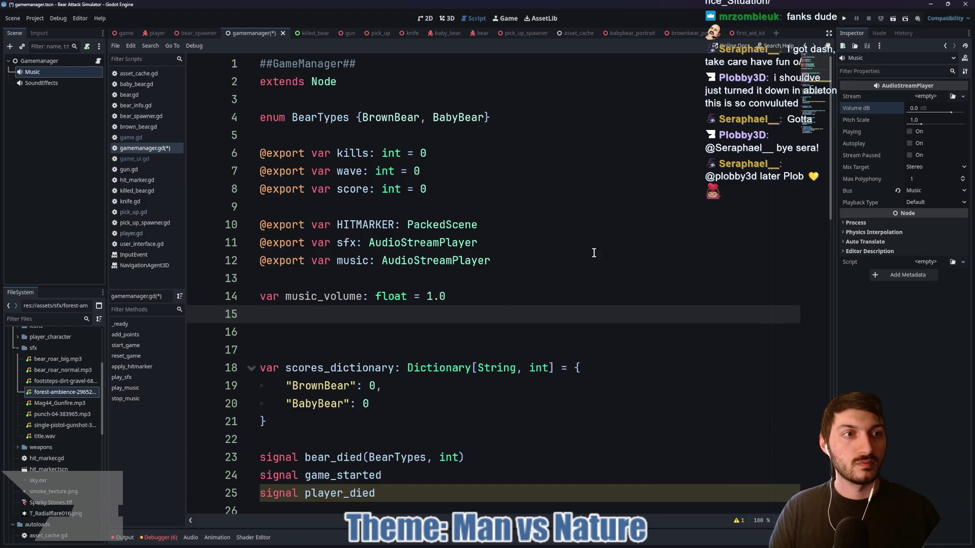
left_click(446, 295)
left_click(445, 314)
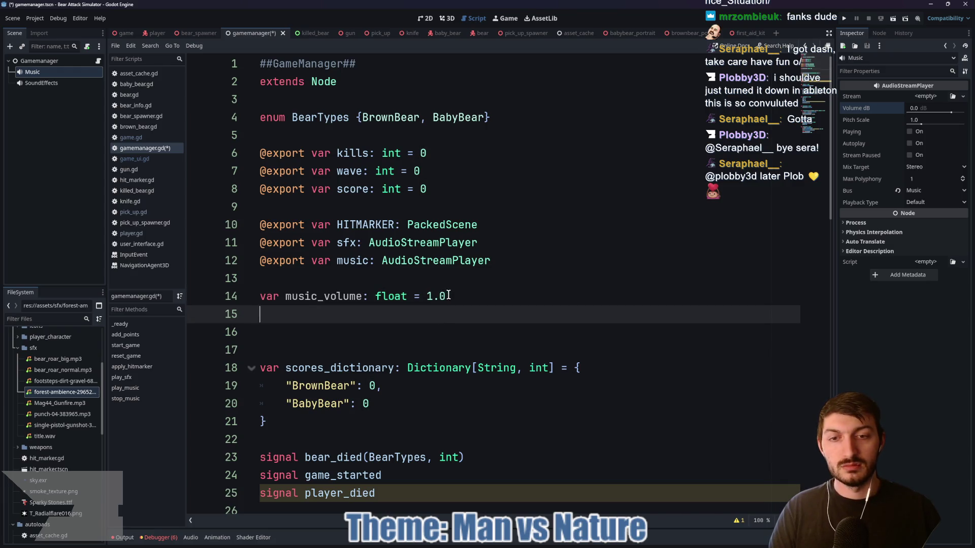
left_click(446, 296)
left_click_drag(445, 296, 428, 296)
type("0.")
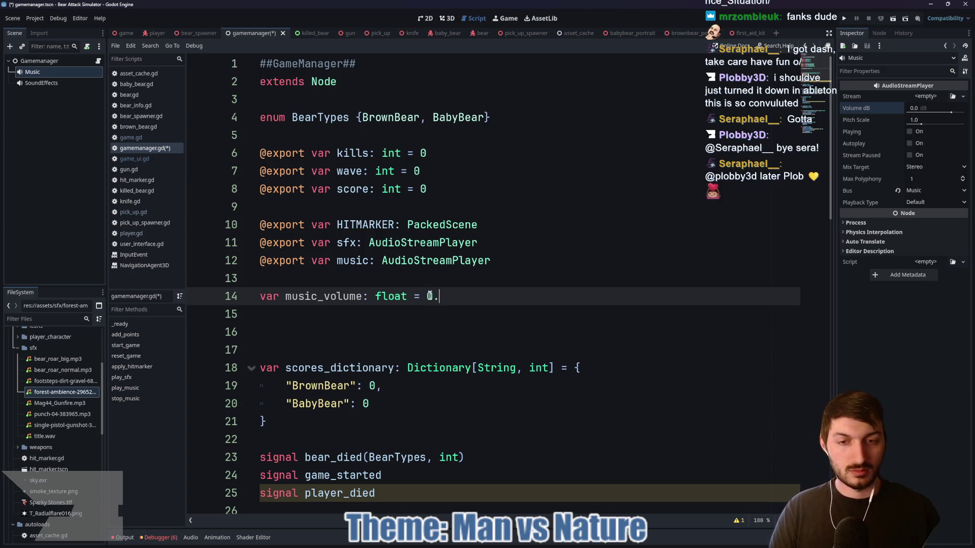
Add var sfx_volume: float = 0.0 below it and save gamemanager.gd
left_click(398, 315)
type("var")
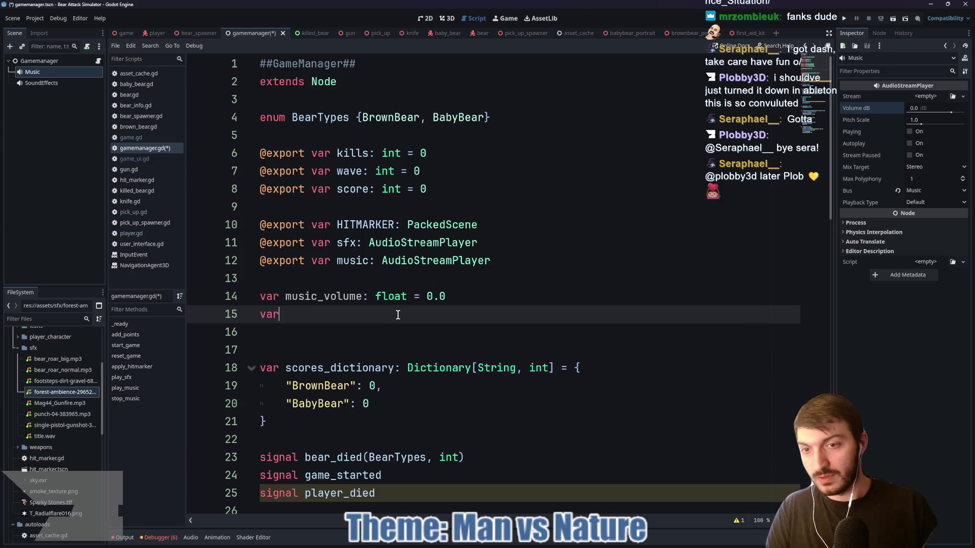
type(" sfx_v")
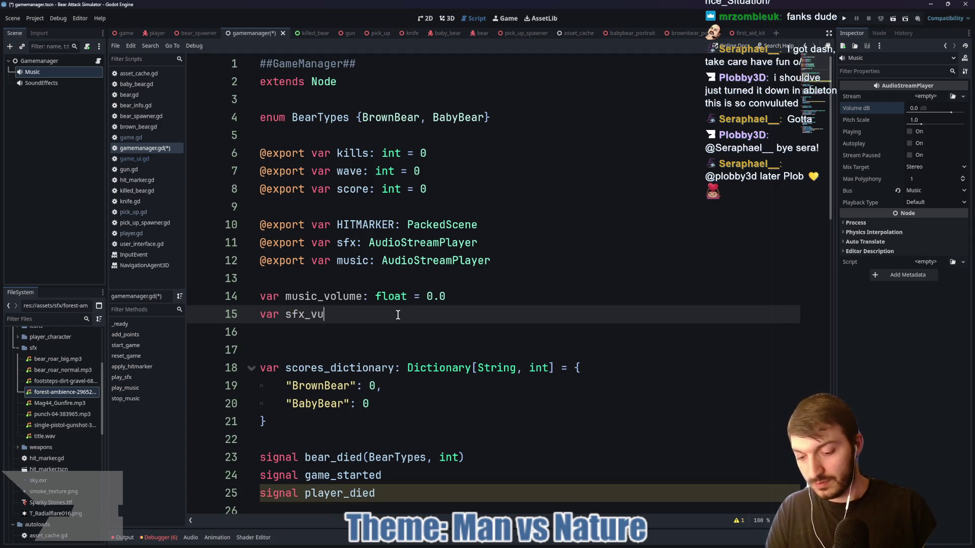
type("olume: floa")
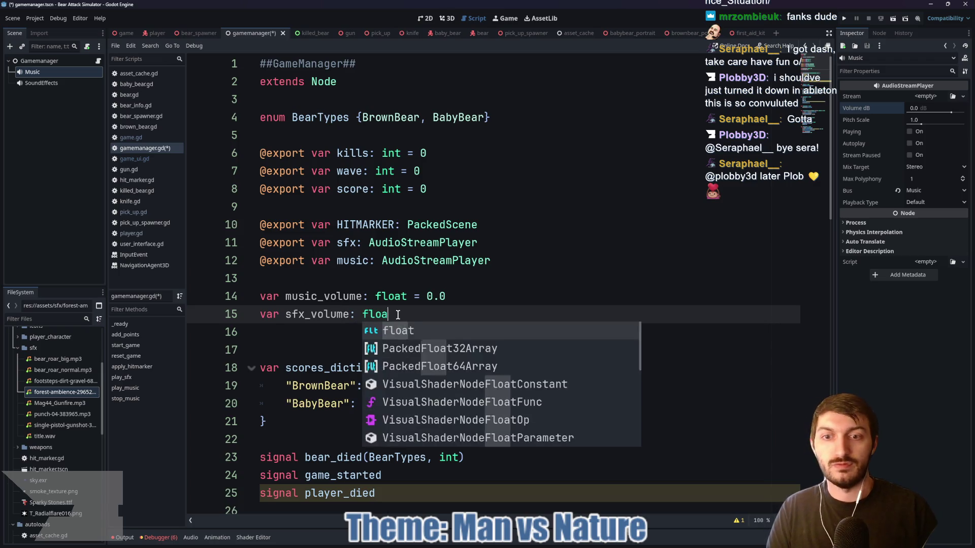
type("t = 0.0")
key("ctrl+s")
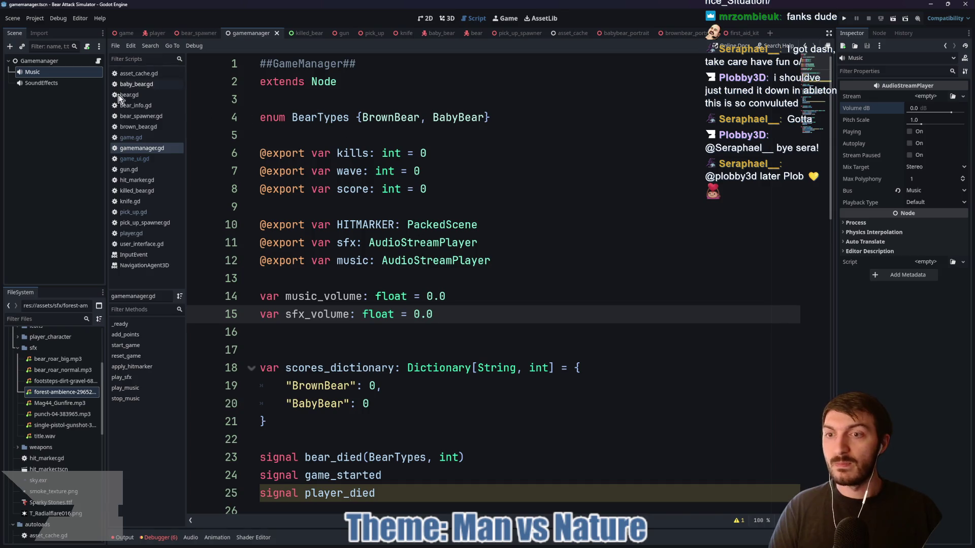
scroll(332, 251, "down", 3)
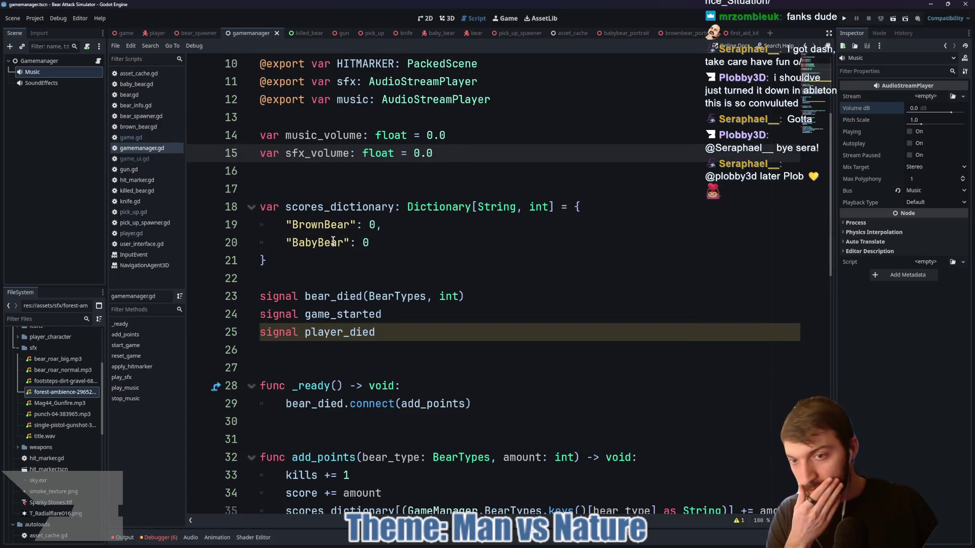
scroll(333, 245, "down", 3)
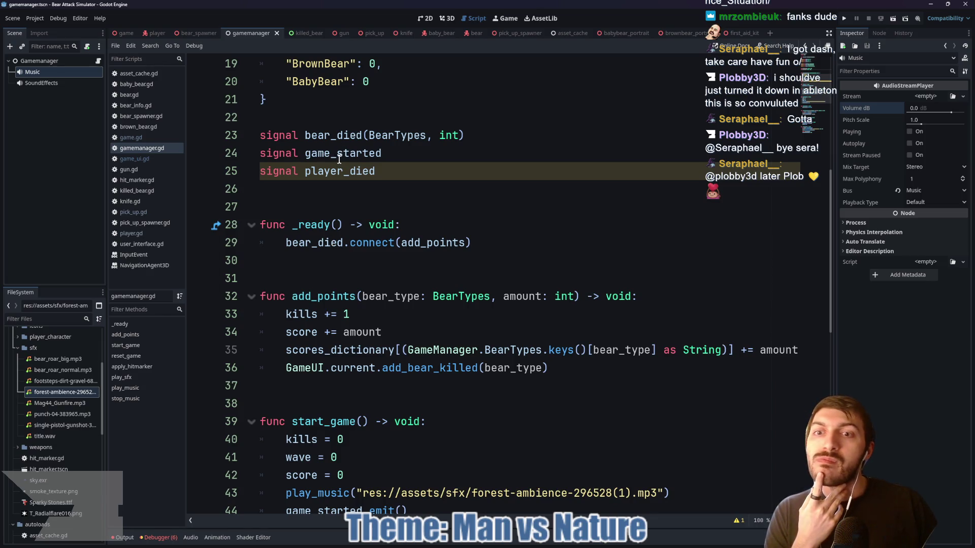
left_click(126, 33)
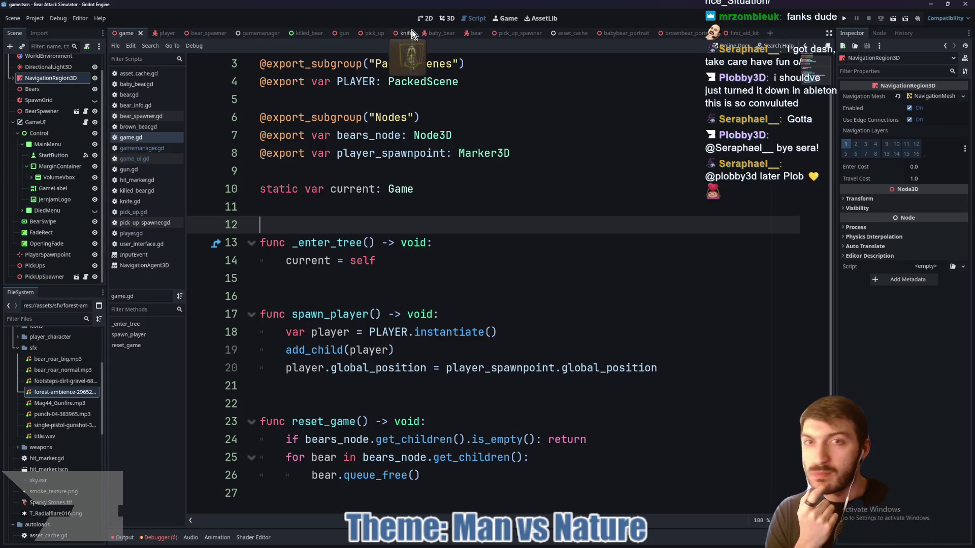
In the 2D view, expand VolumeVbox and select the music HSlider (range 0–100, step 1)
left_click(431, 16)
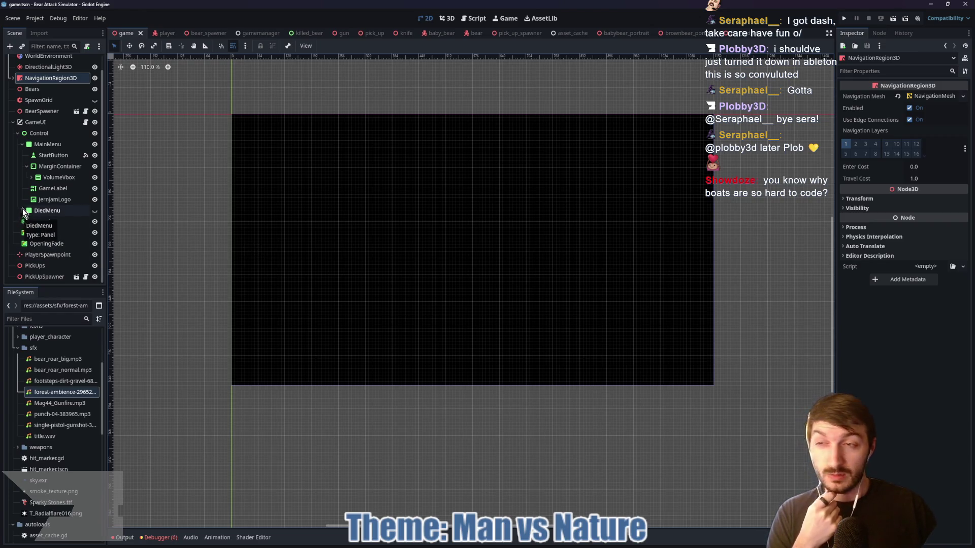
left_click(30, 177)
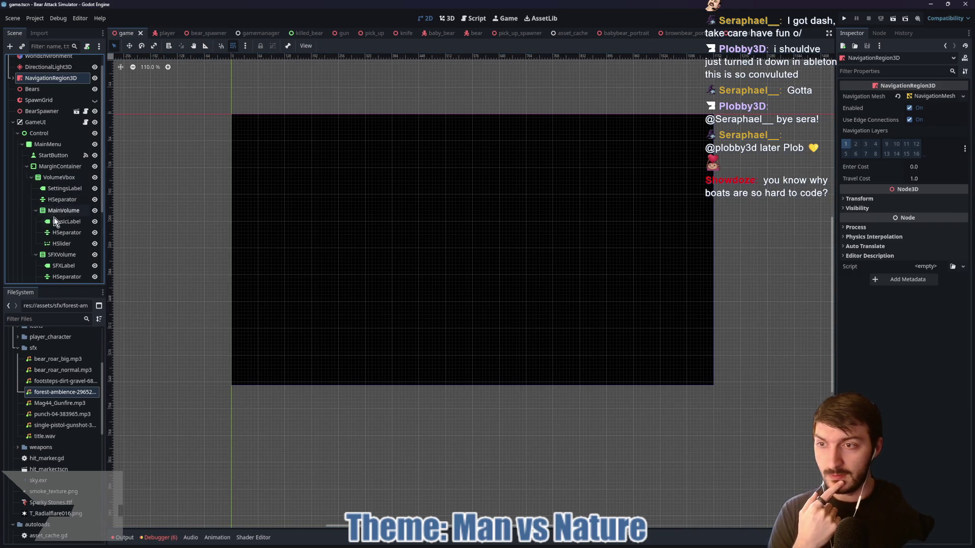
left_click(59, 243)
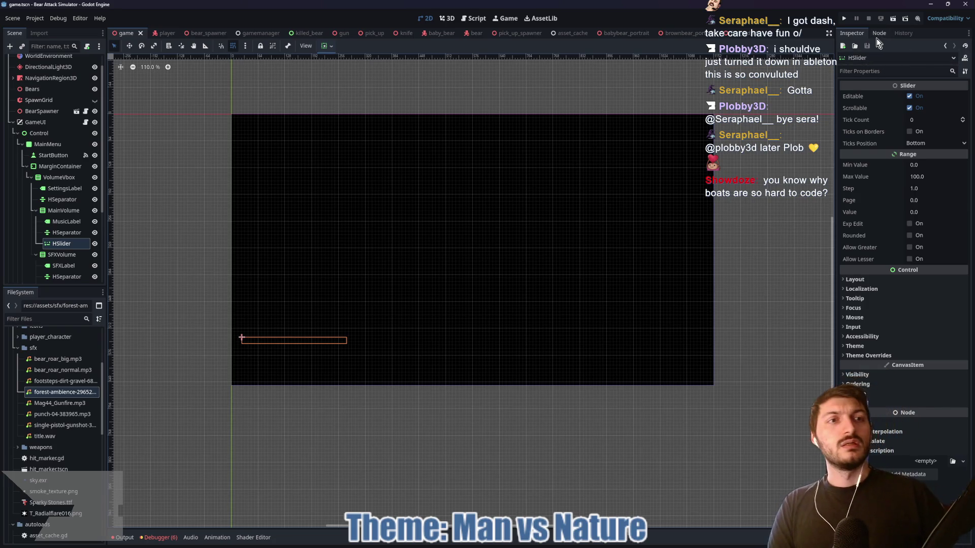
Connect the HSlider's value_changed signal to GameUI as a trial
left_click(878, 33)
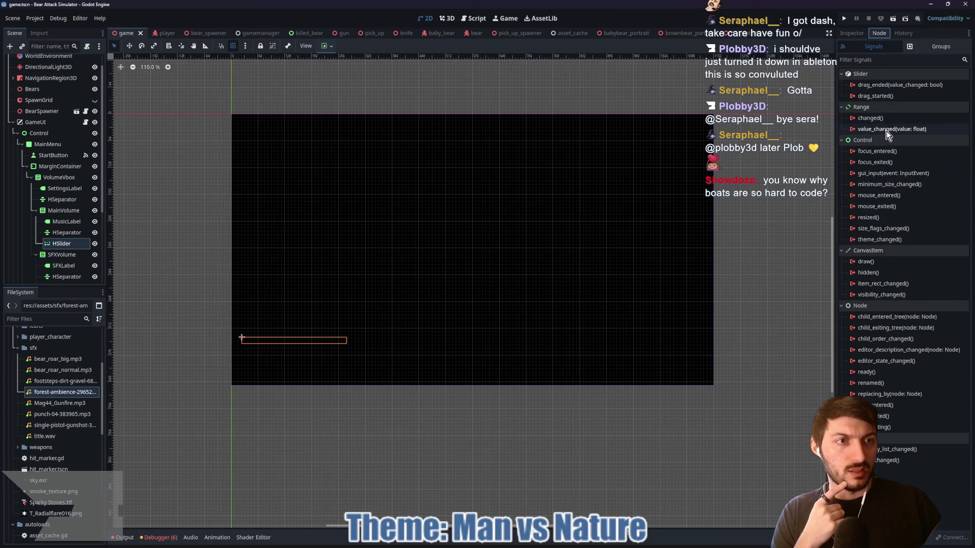
mouse_move(888, 135)
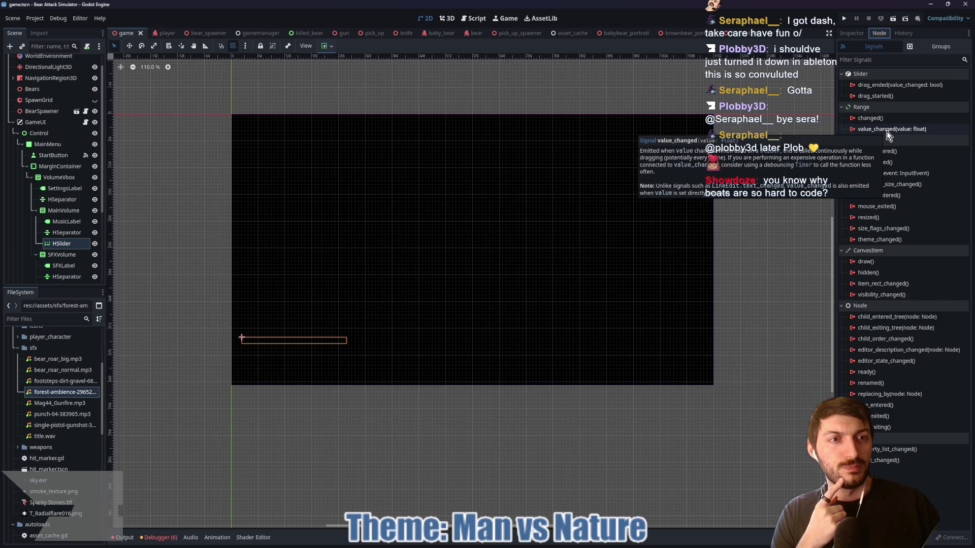
double_click(887, 129)
scroll(468, 269, "down", 5)
scroll(468, 272, "down", 8)
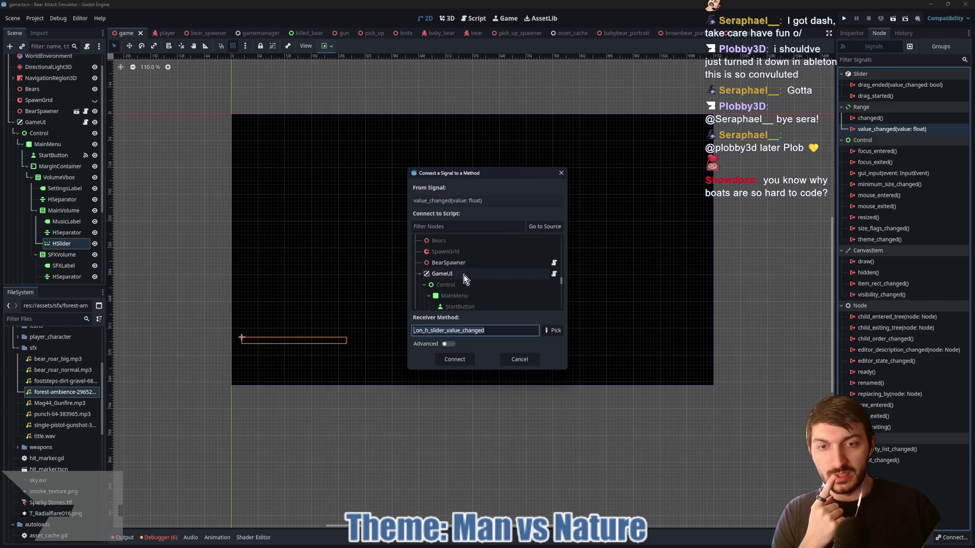
left_click(463, 274)
left_click(448, 361)
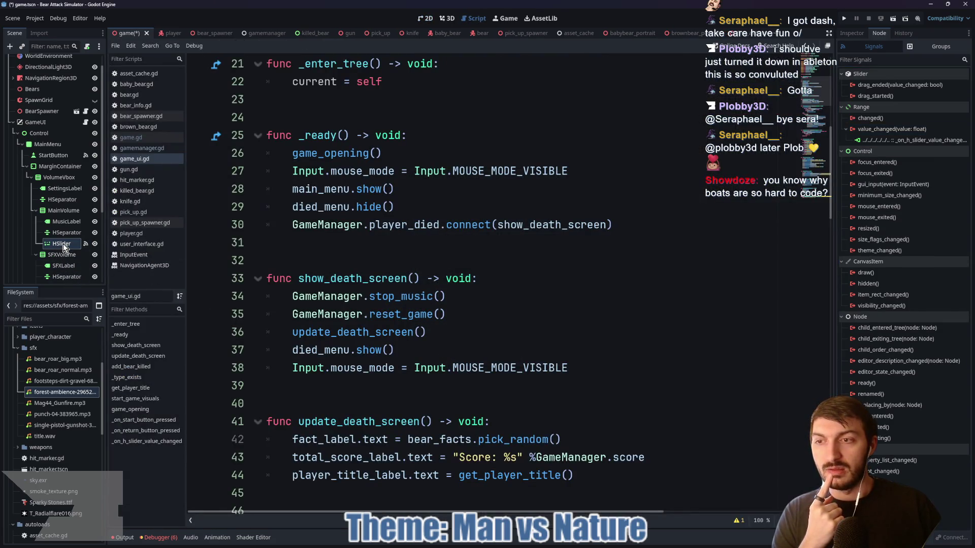
Disconnect that signal and delete the generated _on_h_slider_value_changed function
scroll(312, 301, "down", 20)
scroll(313, 301, "down", 5)
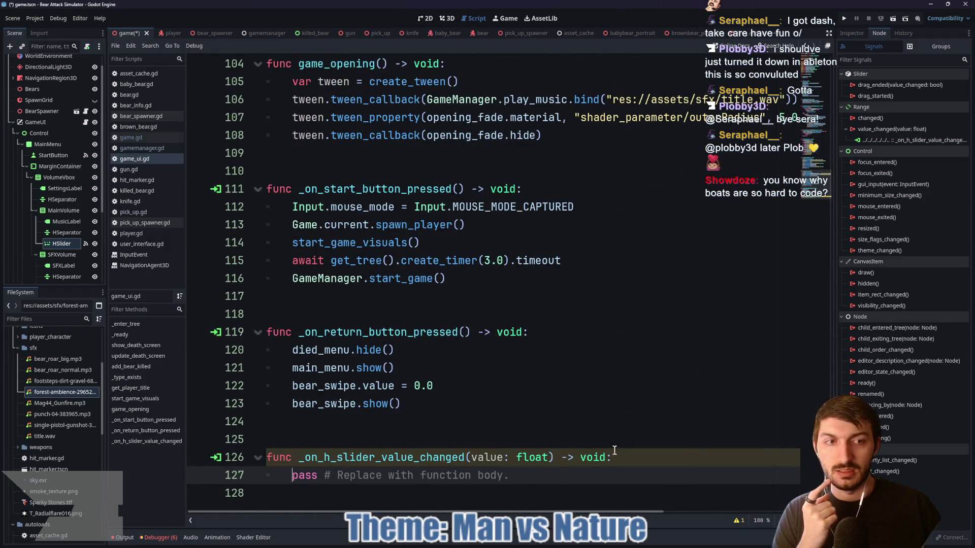
right_click(888, 141)
left_click(908, 174)
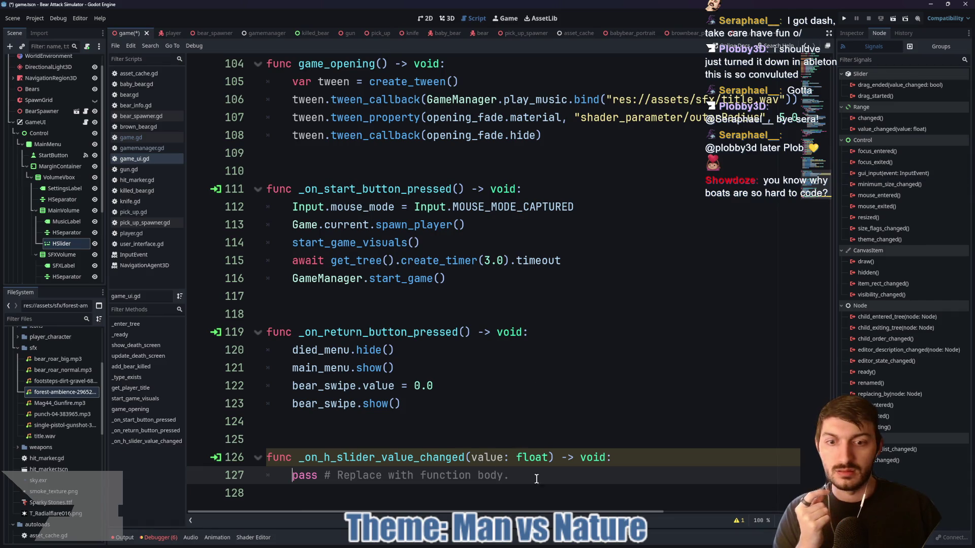
left_click_drag(536, 479, 266, 456)
key("BackSpace")
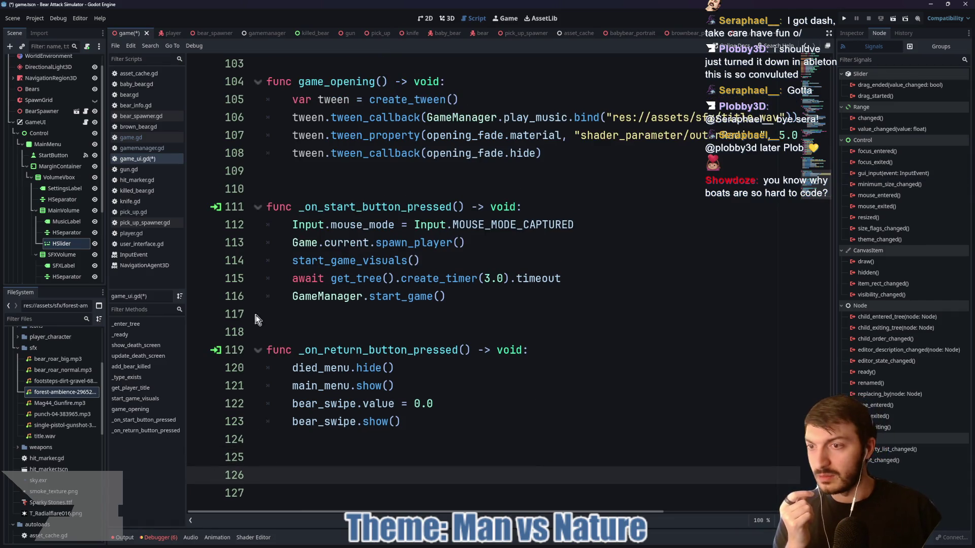
Rename the HSlider under MainVolume to MusicSlider and the one under SFXVolume to SFXSlider
right_click(68, 245)
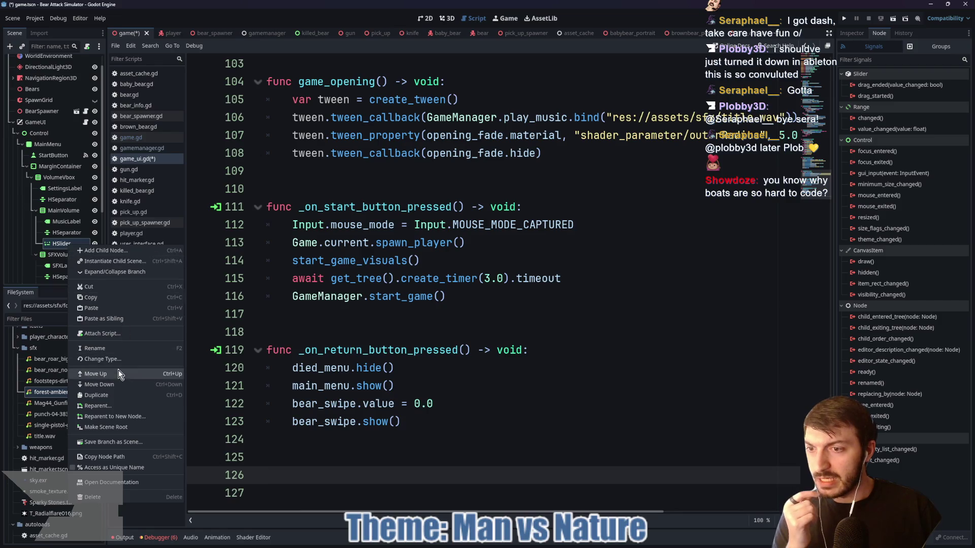
left_click(96, 349)
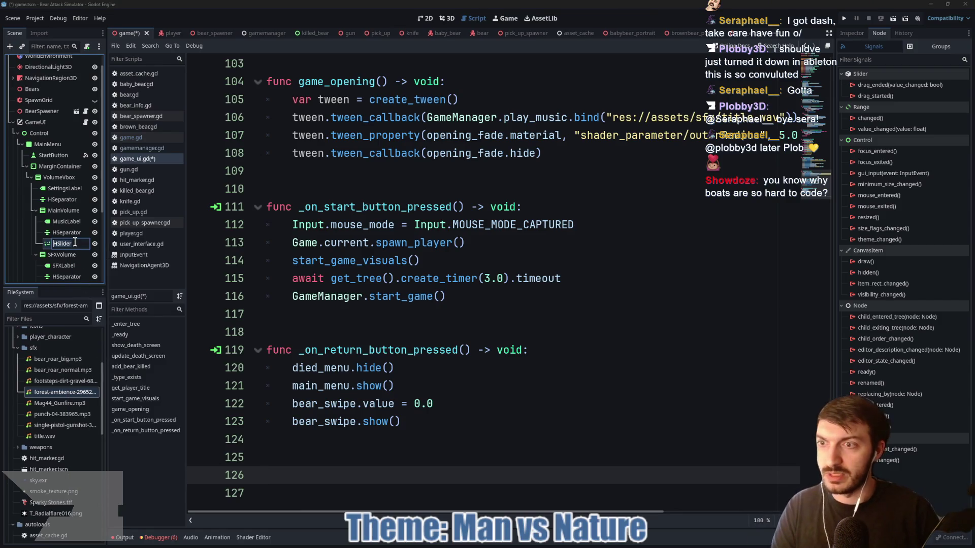
type("mu")
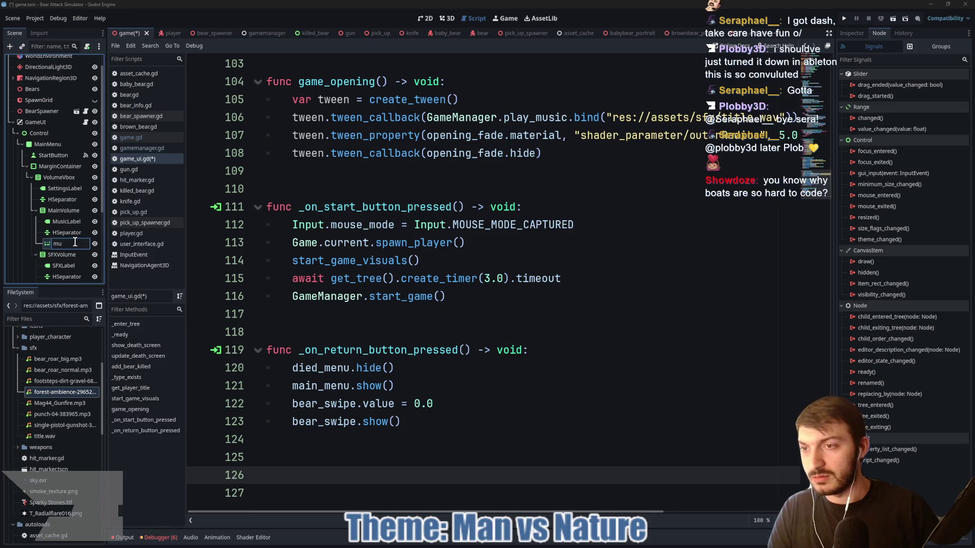
type("sic")
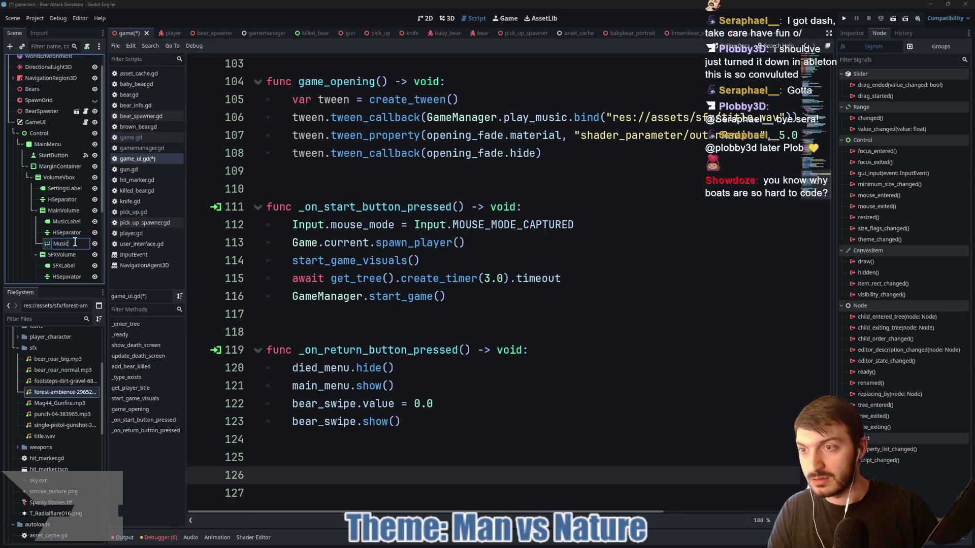
type("Musicder")
key("Return")
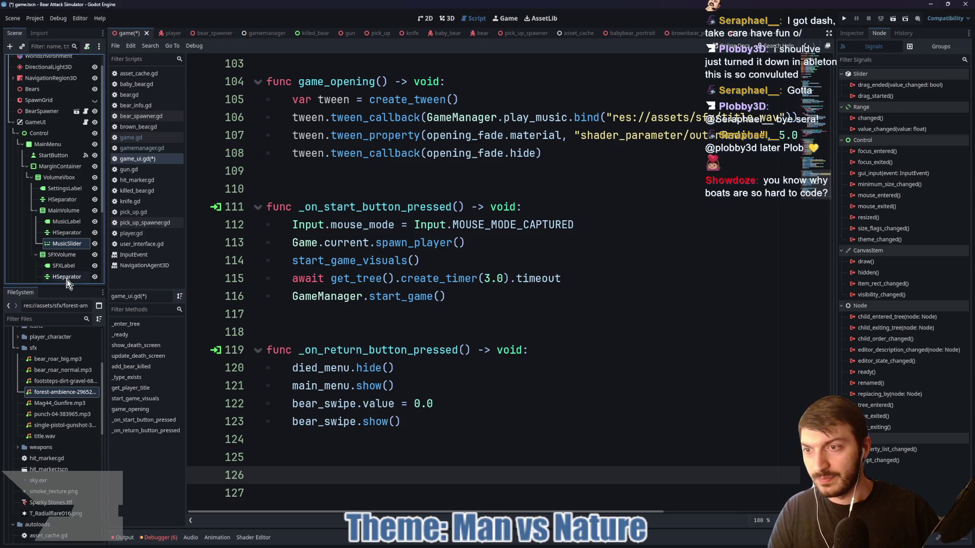
scroll(66, 276, "down", 3)
double_click(62, 203)
type("SF")
key("Return")
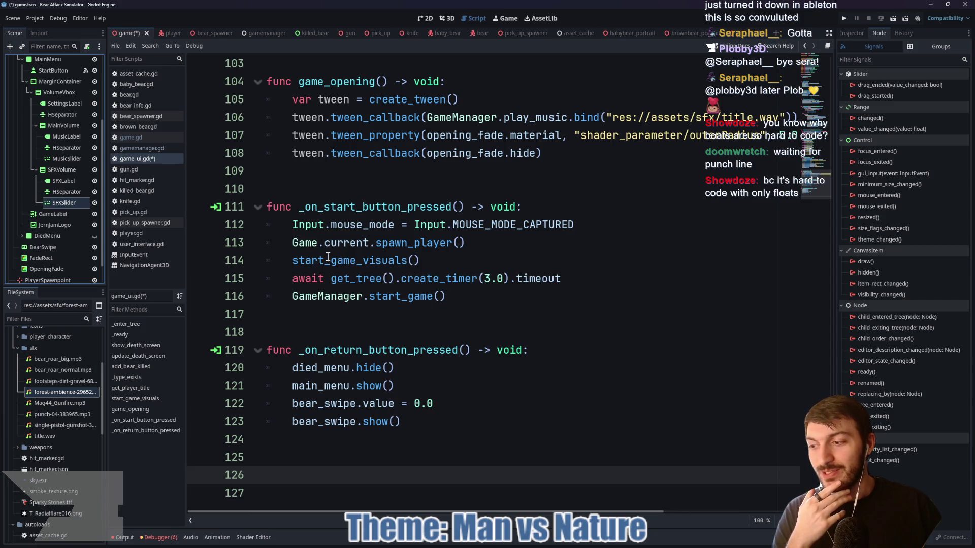
left_click(65, 158)
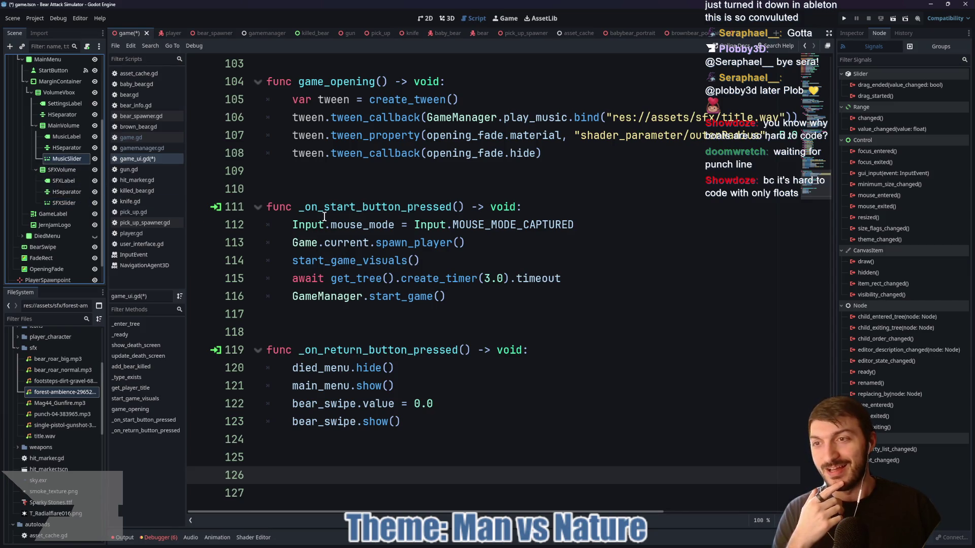
Connect MusicSlider's value_changed to GameUI, generating _on_music_slider_value_changed
double_click(888, 130)
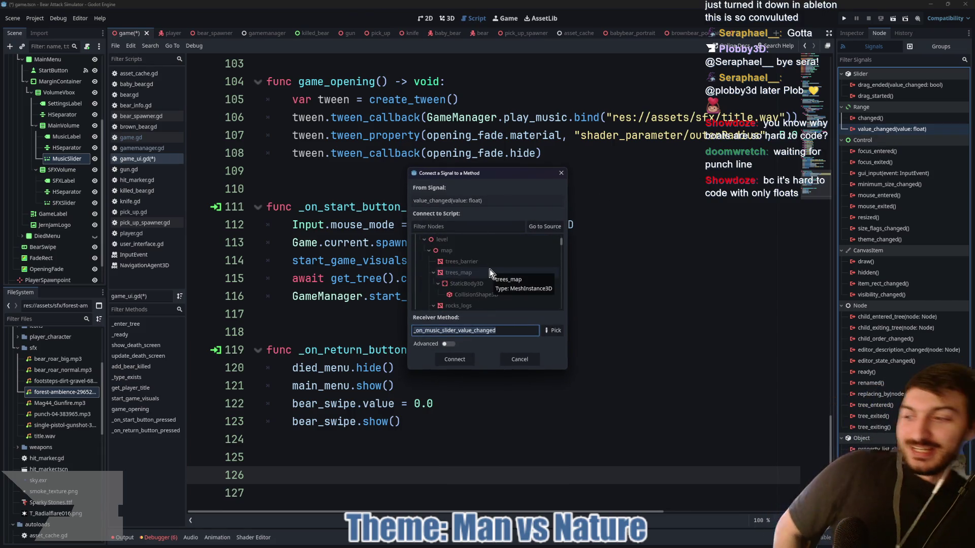
scroll(489, 269, "down", 3)
scroll(482, 266, "down", 4)
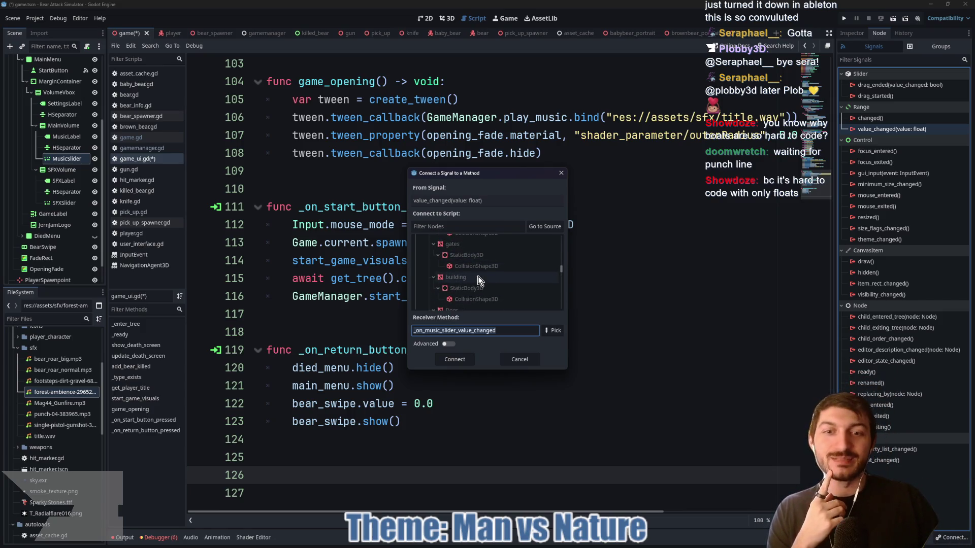
scroll(477, 279, "down", 5)
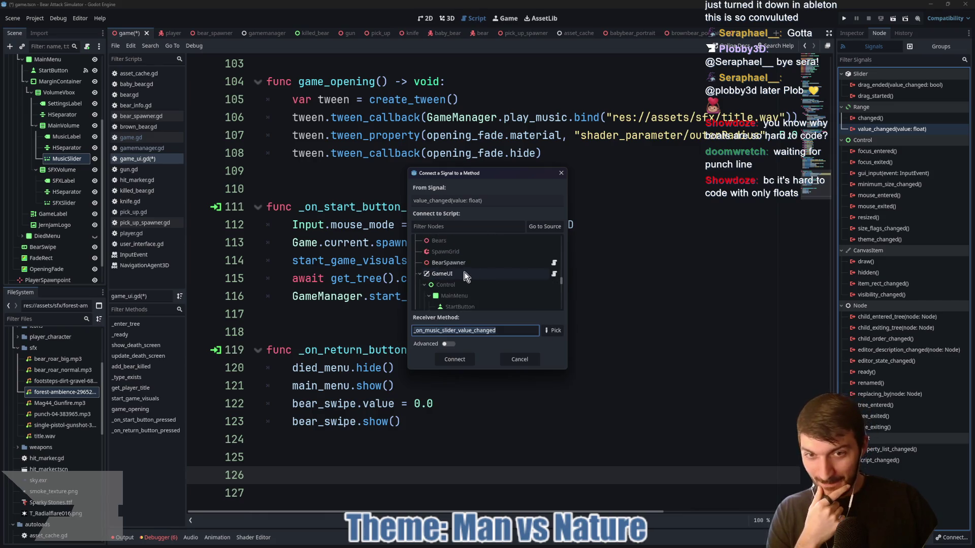
scroll(462, 269, "down", 1)
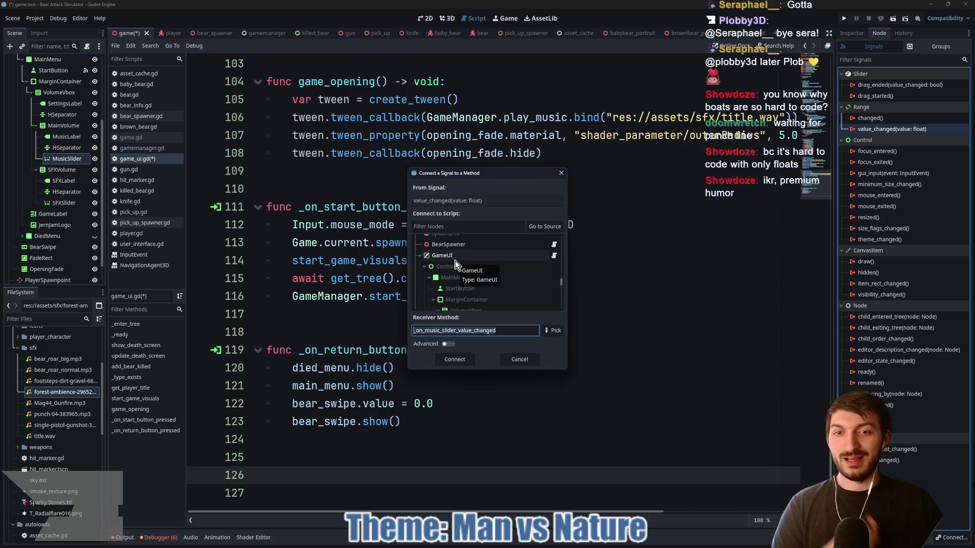
left_click(454, 255)
key("Return")
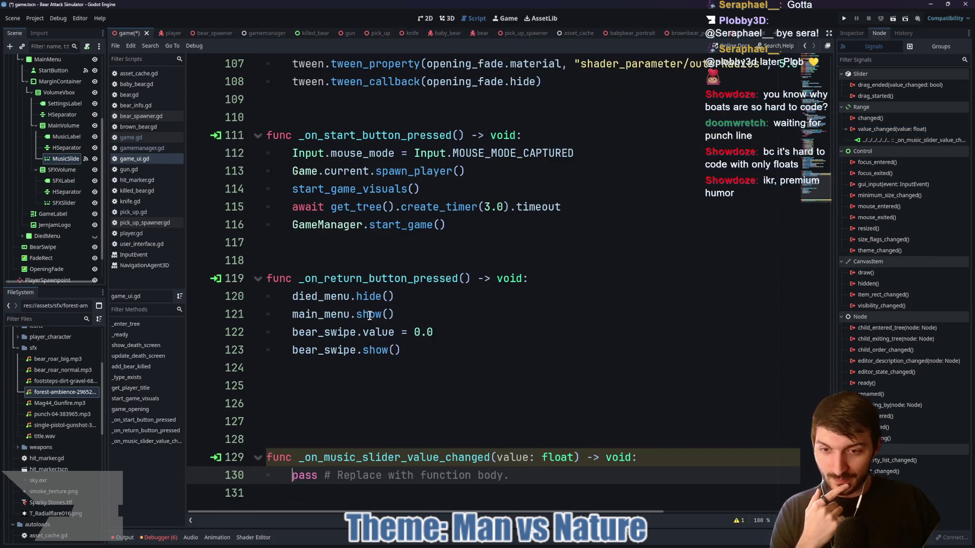
Replace the pass line with GameManager.music_volume = value in the music slider handler
left_click_drag(521, 480, 293, 482)
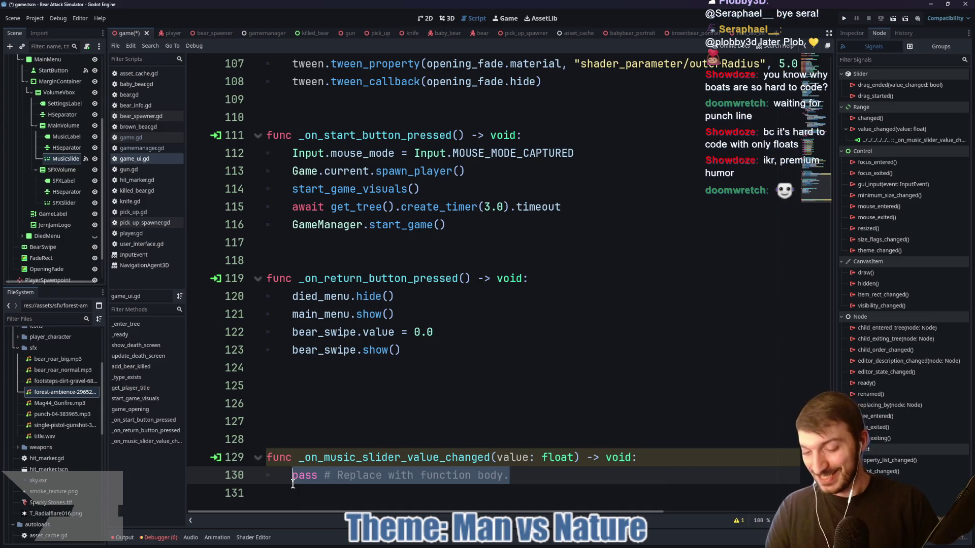
type("GameManager.")
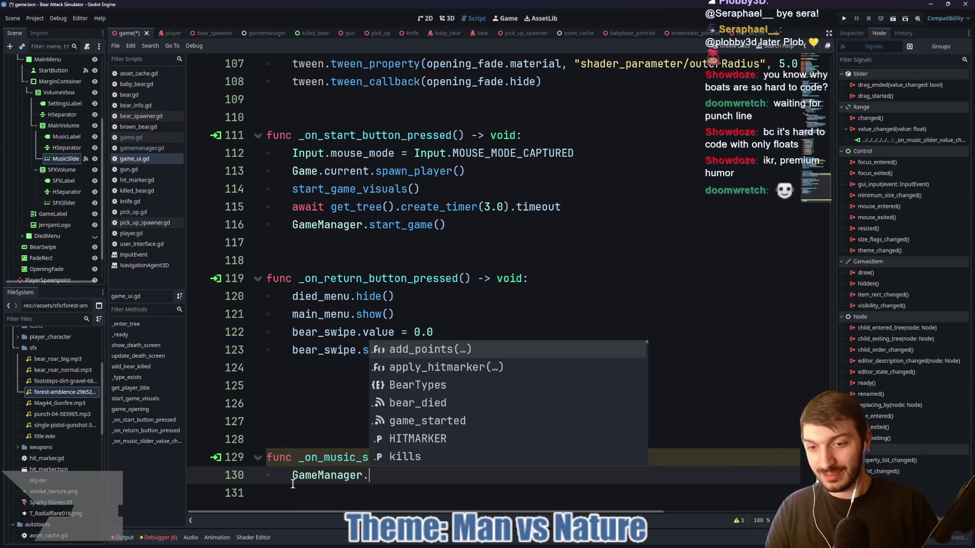
type("mus")
key("Down")
key("Return")
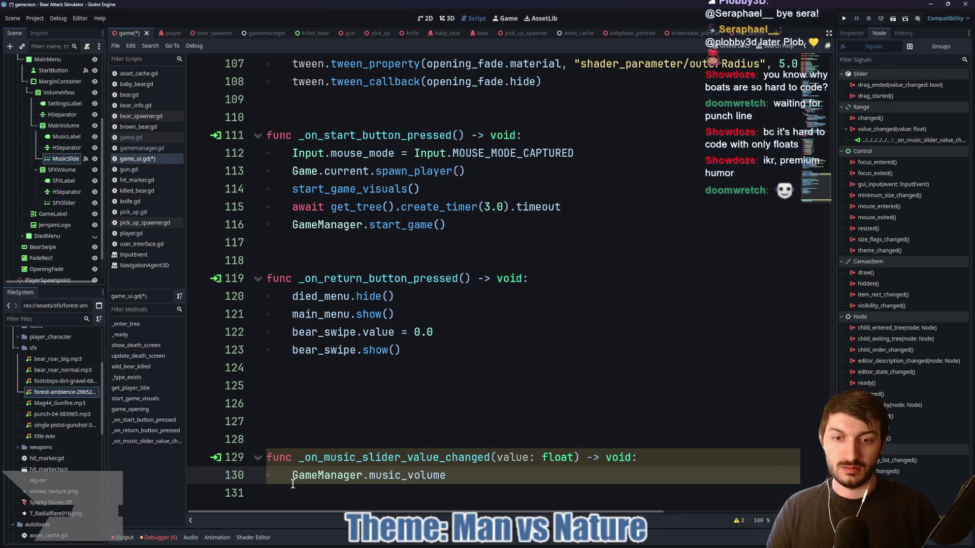
type(" = ")
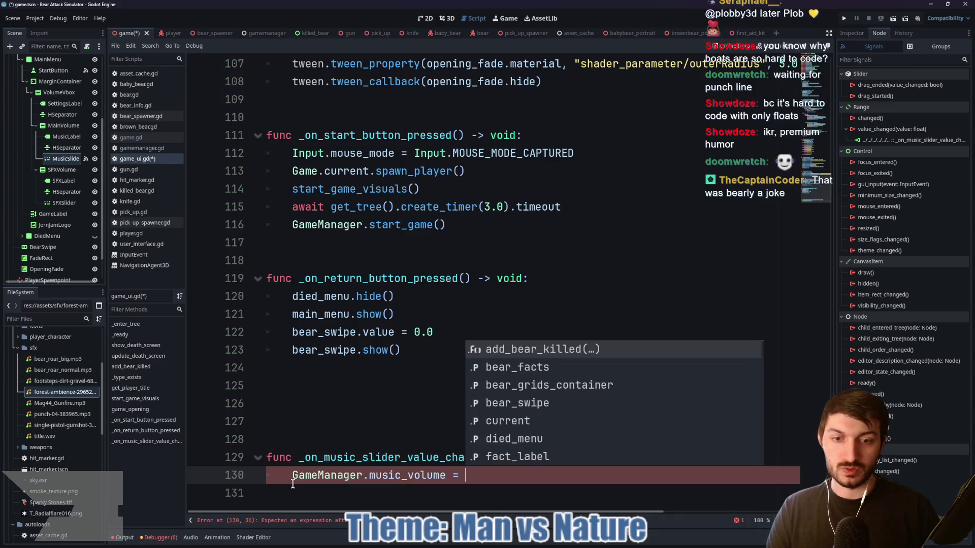
type("sl")
key("BackSpace")
key("BackSpace")
key("Escape")
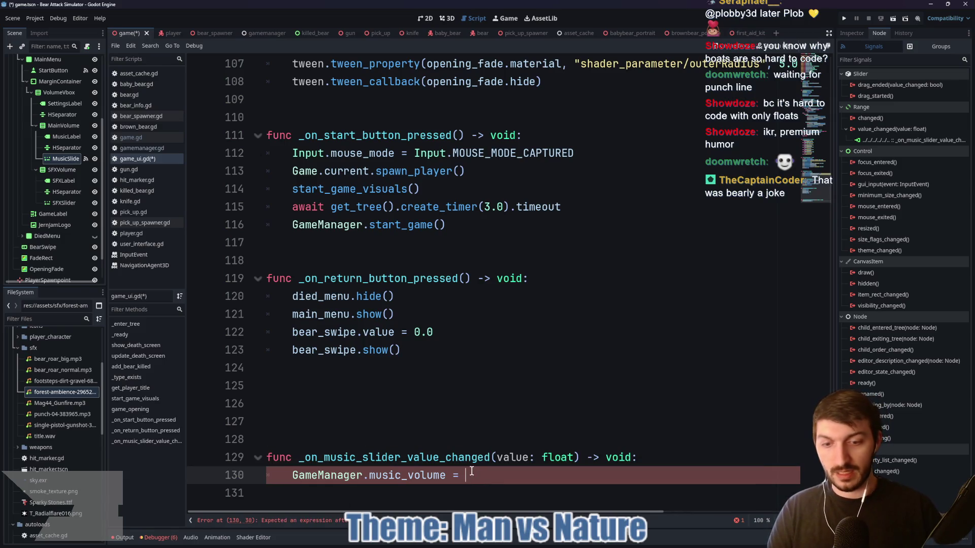
type("value")
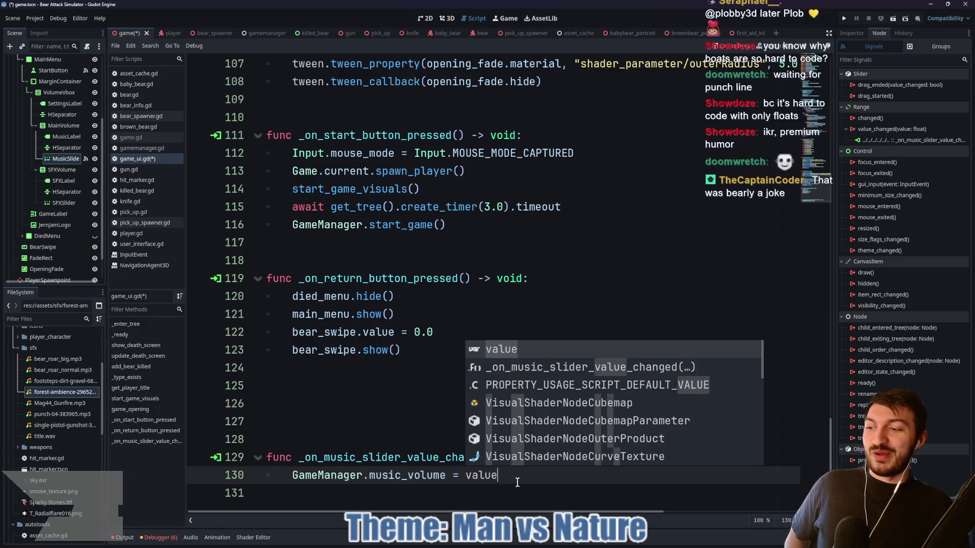
key("Escape")
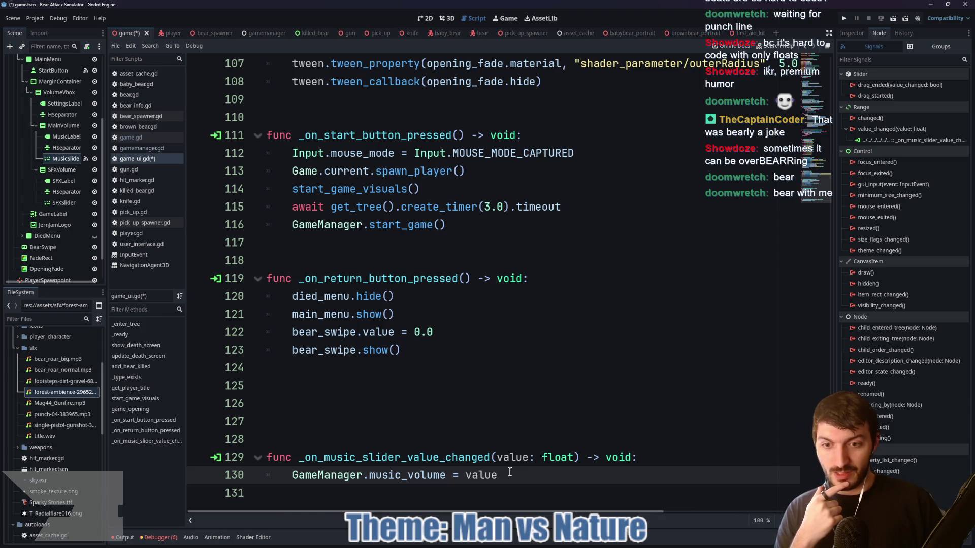
left_click(319, 477)
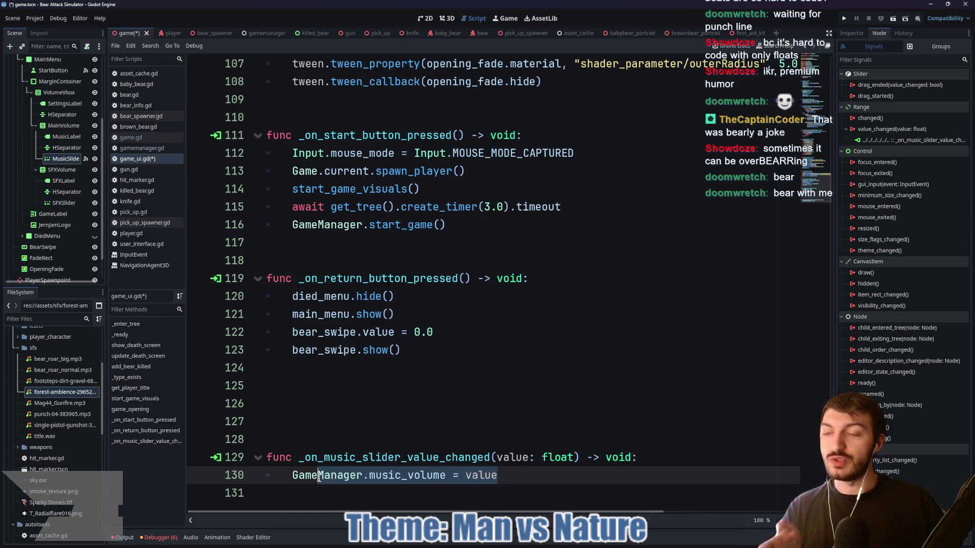
Connect SFXSlider's value_changed signal to GameUI, creating _on_sfx_slider_value_changed
double_click(71, 202)
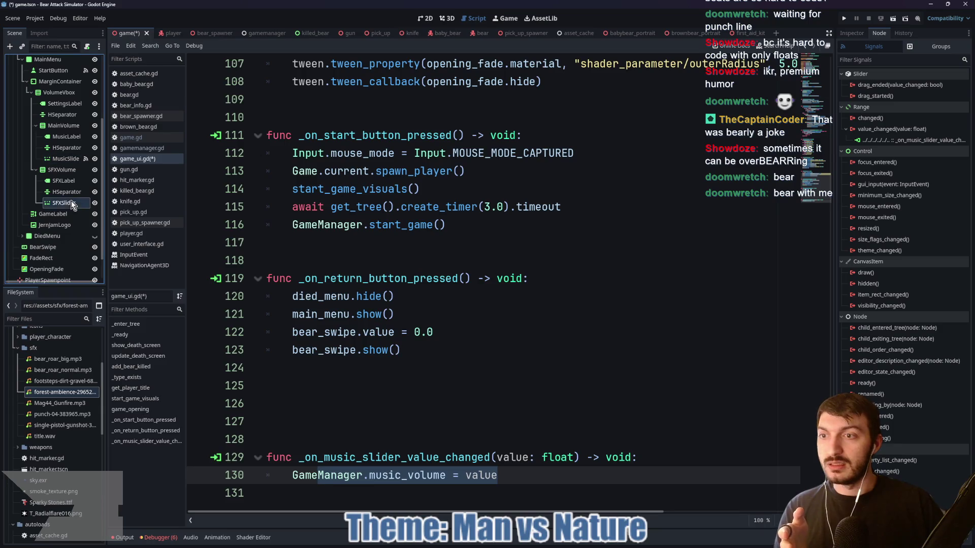
left_click(921, 129)
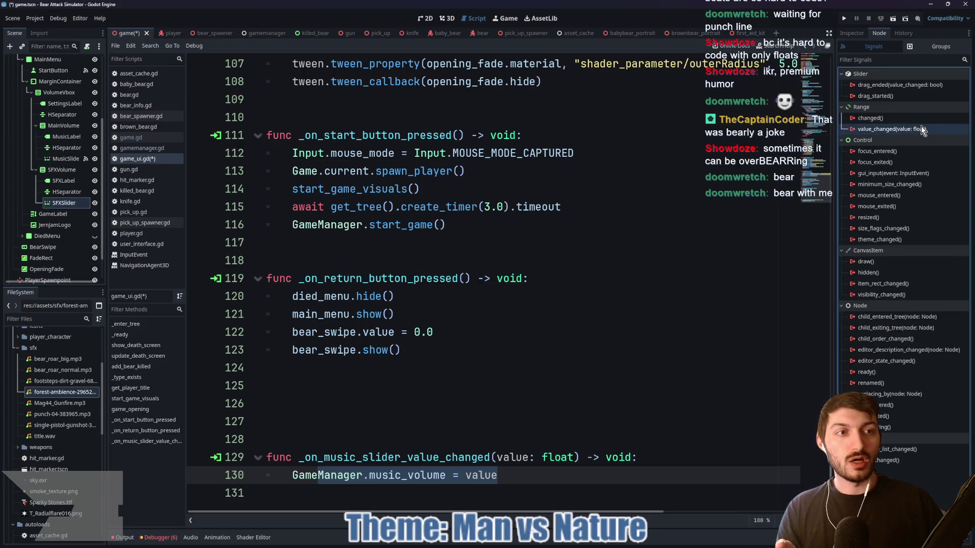
double_click(921, 129)
scroll(514, 274, "down", 3)
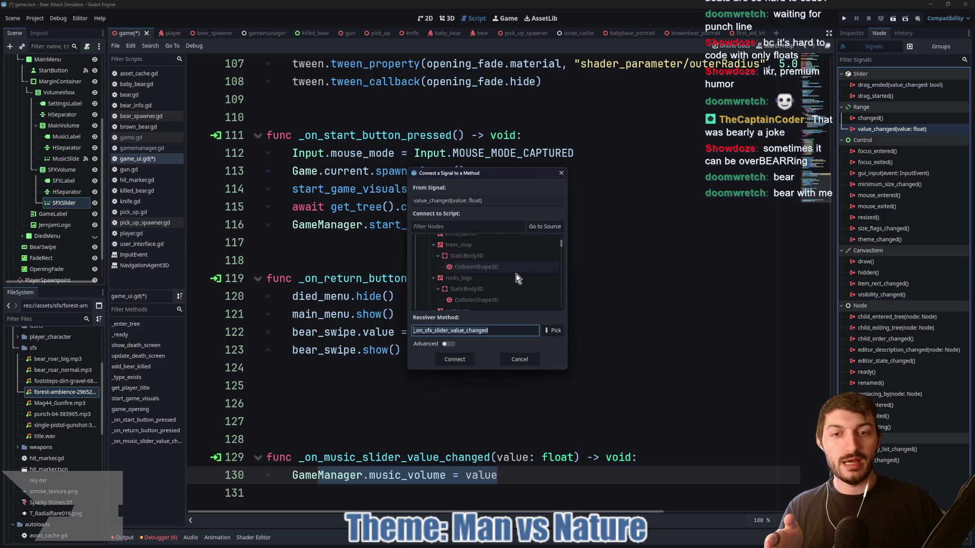
scroll(510, 274, "down", 5)
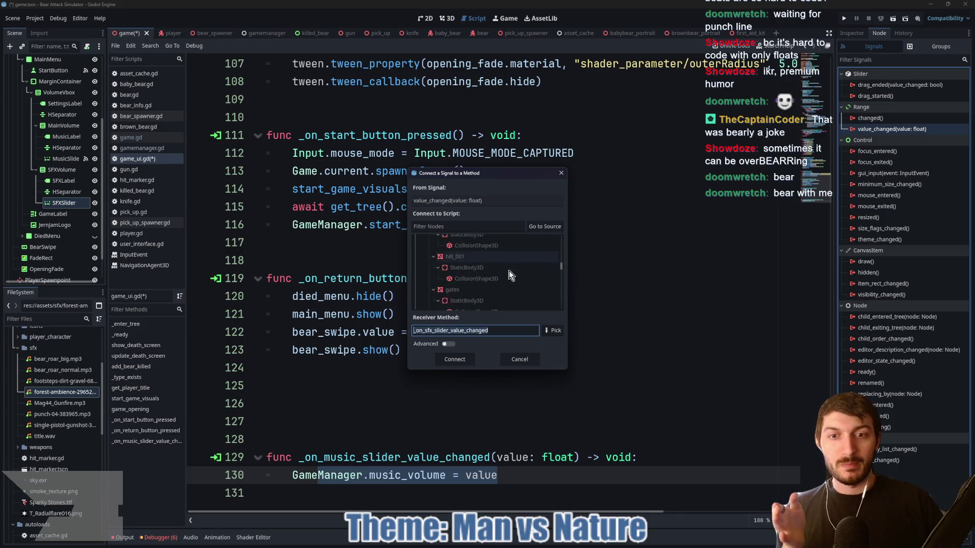
scroll(508, 270, "up", 5)
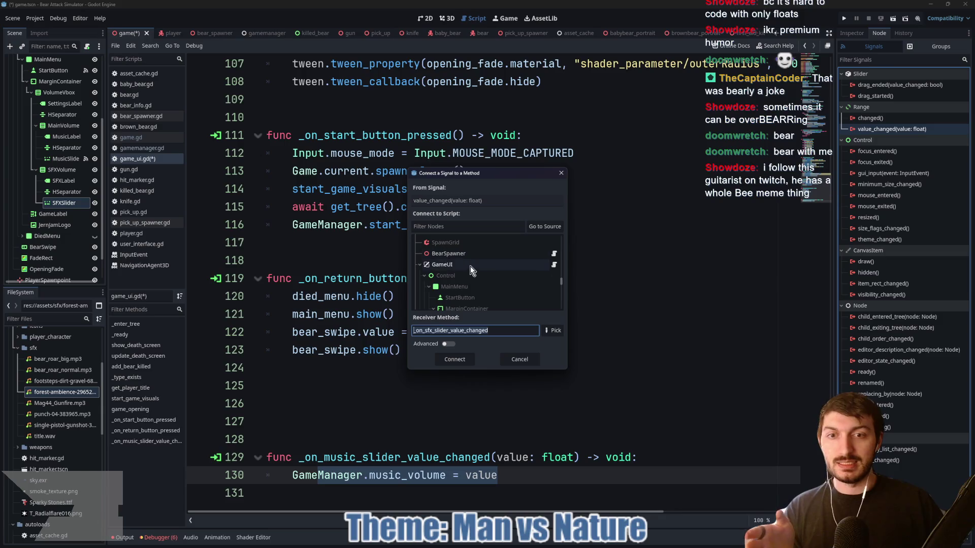
left_click(473, 264)
left_click(455, 359)
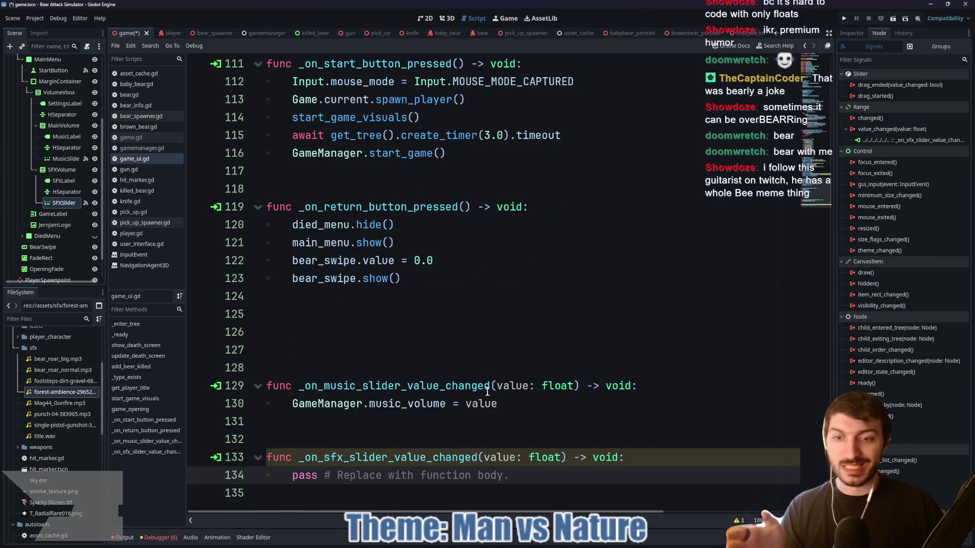
Replace its pass with GameManager.sfx_volume = value and save the script
left_click_drag(506, 475, 283, 475)
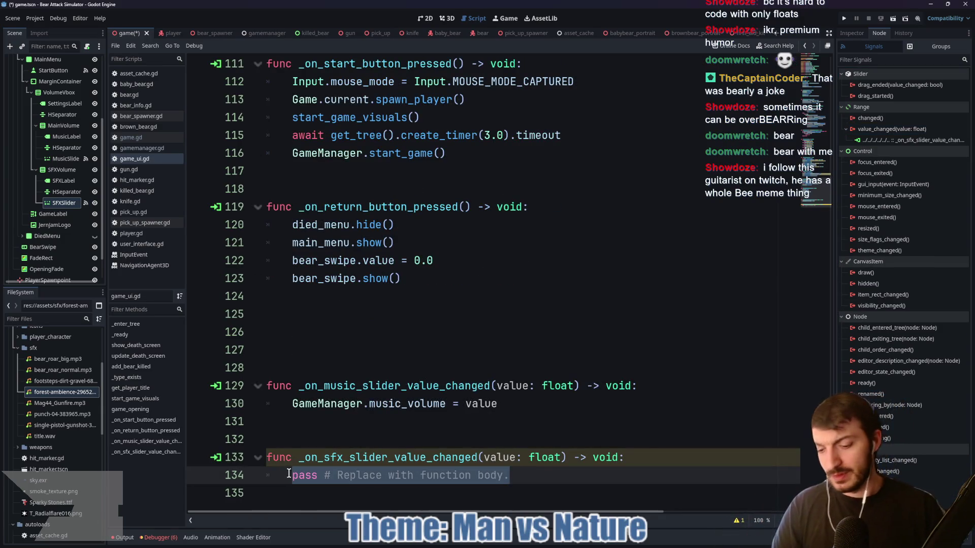
type("GameManager.")
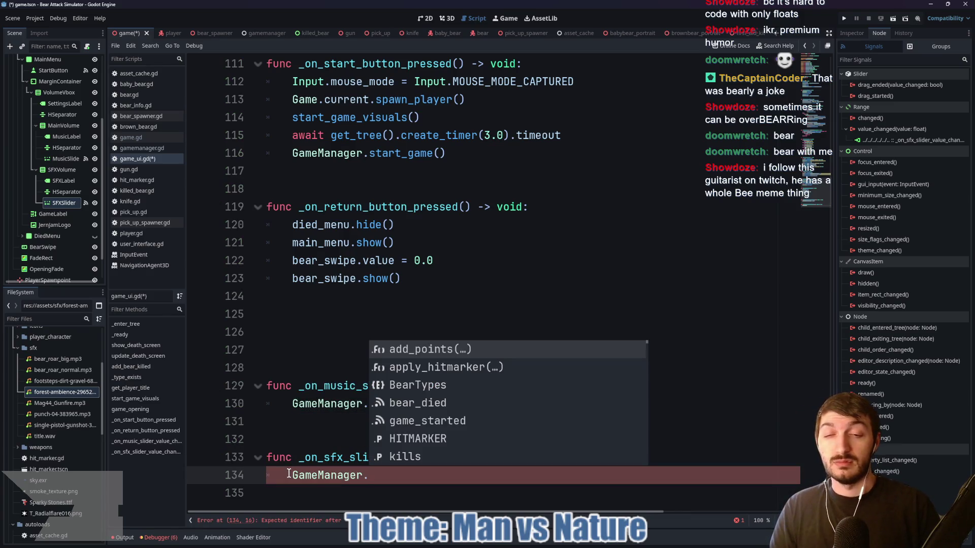
type("sf")
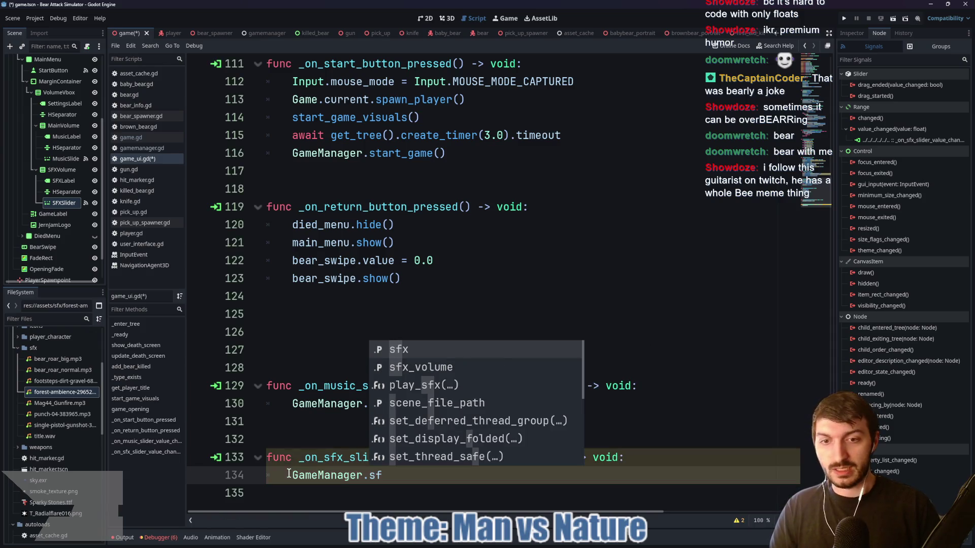
key("Down")
key("Return")
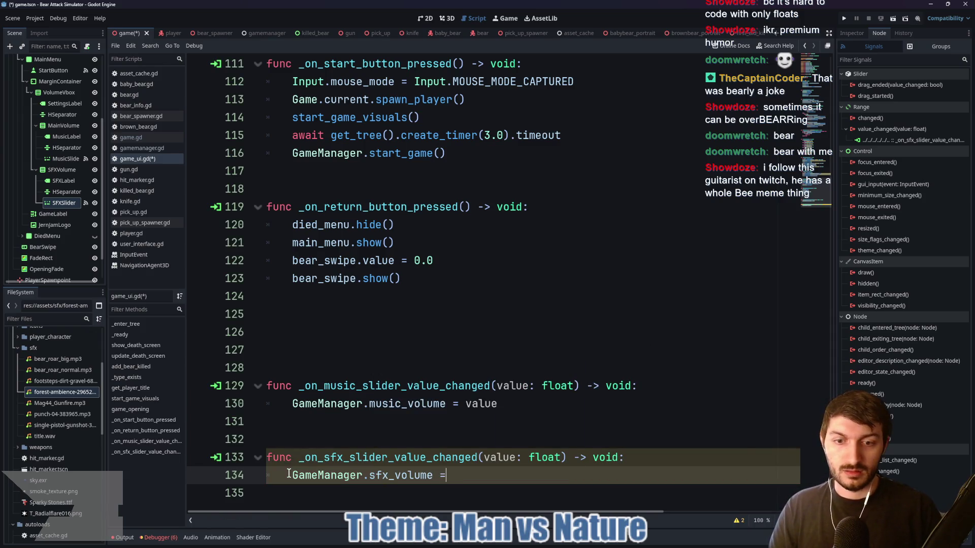
type(" value")
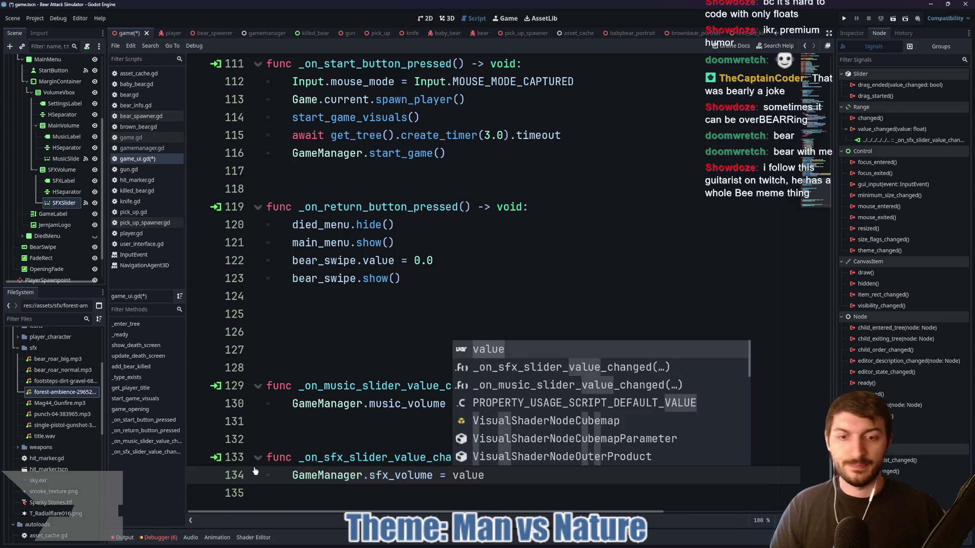
key("Escape")
key("ctrl+s")
left_click(54, 201)
left_click(852, 33)
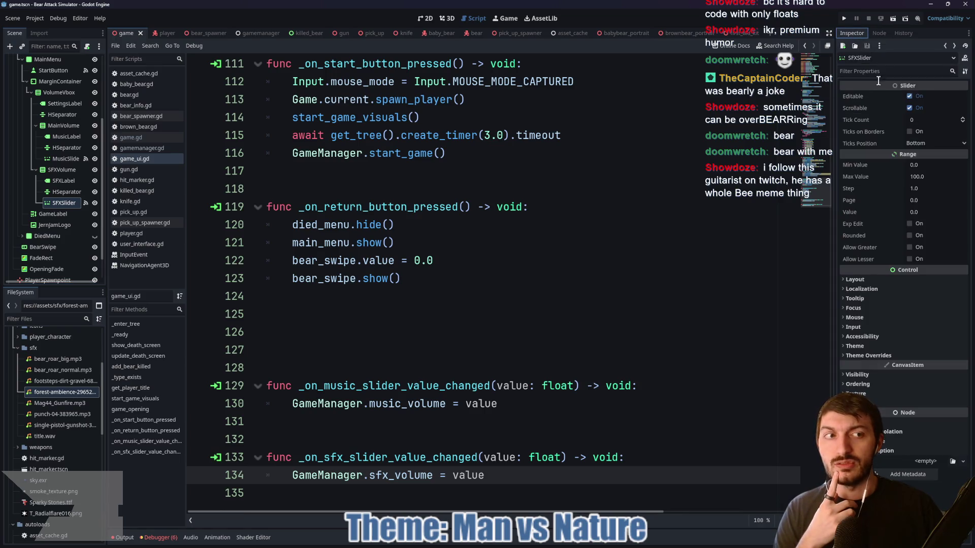
Set SFXSlider's range to Min -10, Max 10, Step 0.5
left_click(922, 166)
type("-10")
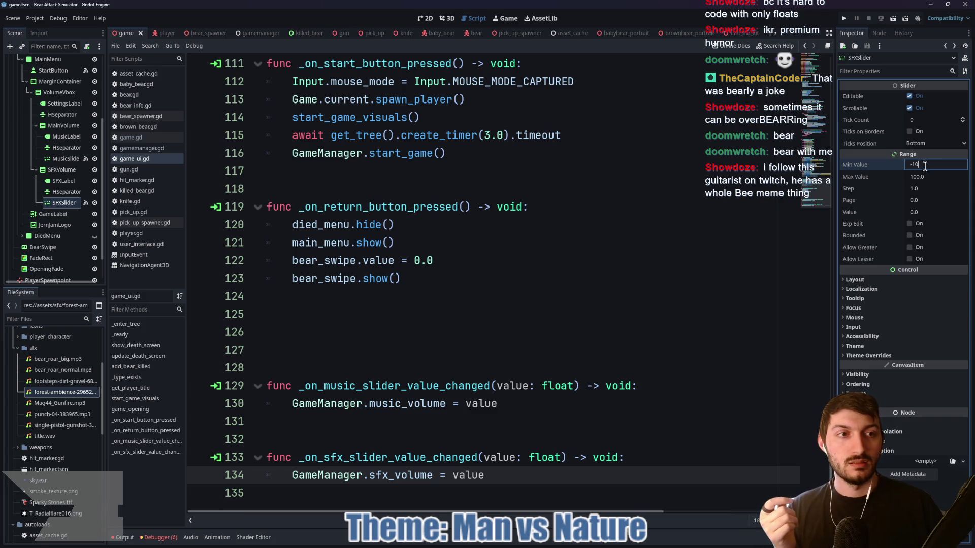
left_click(929, 176)
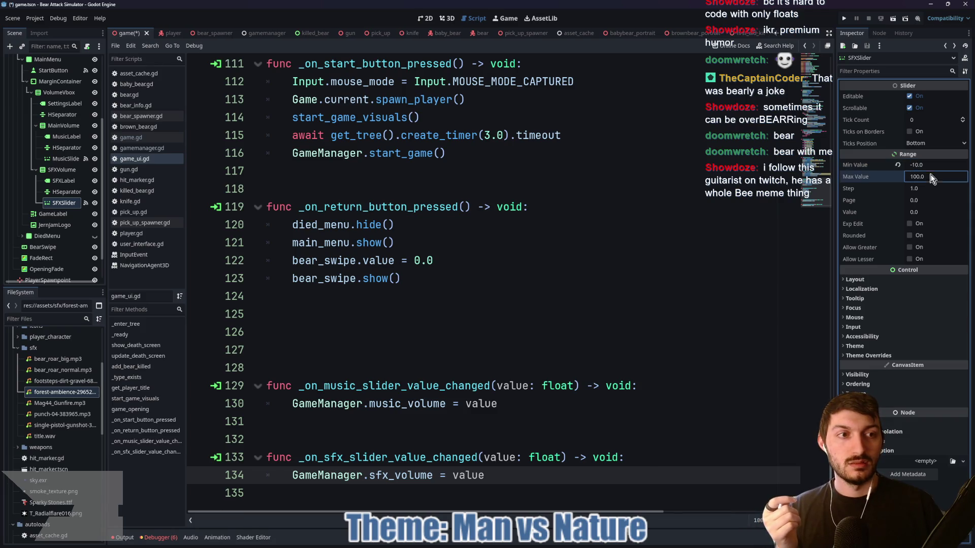
type("10.0")
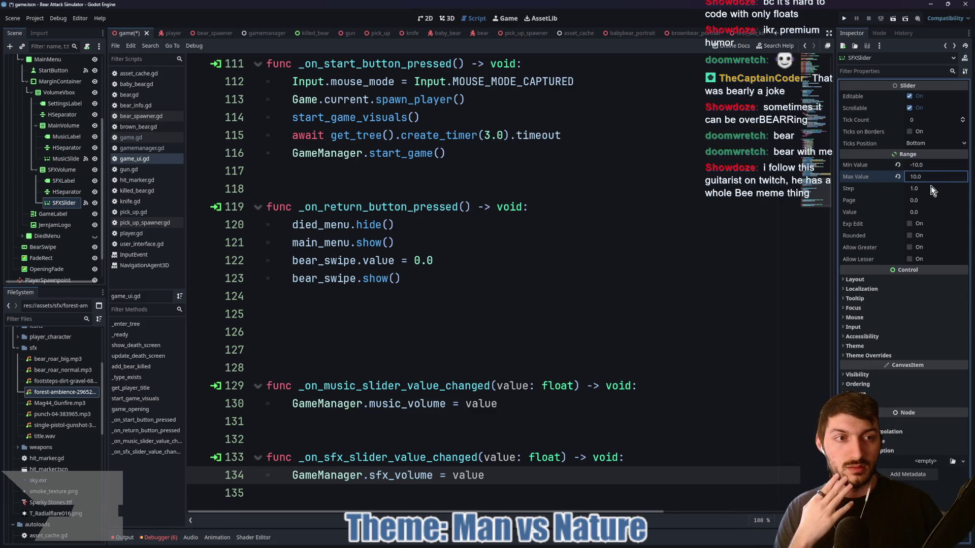
left_click(930, 188)
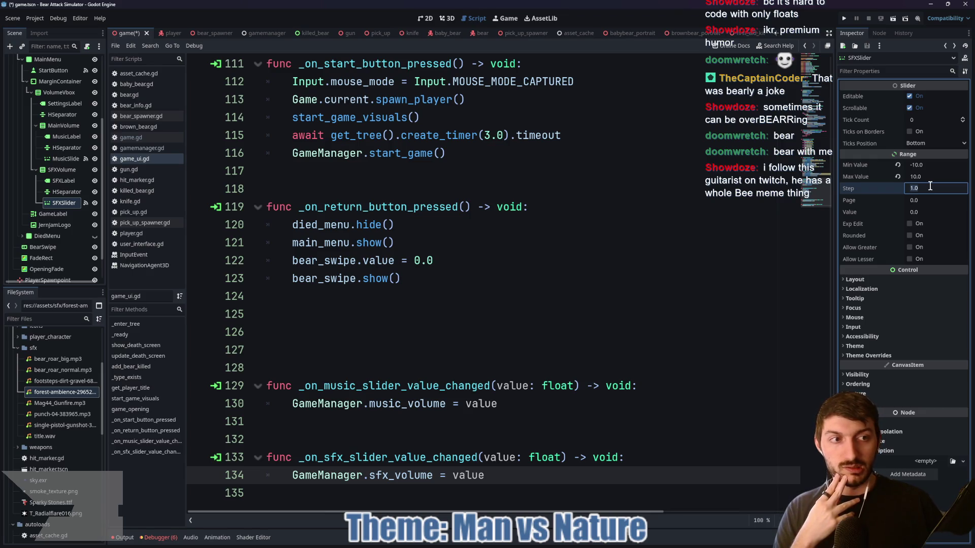
type("0.")
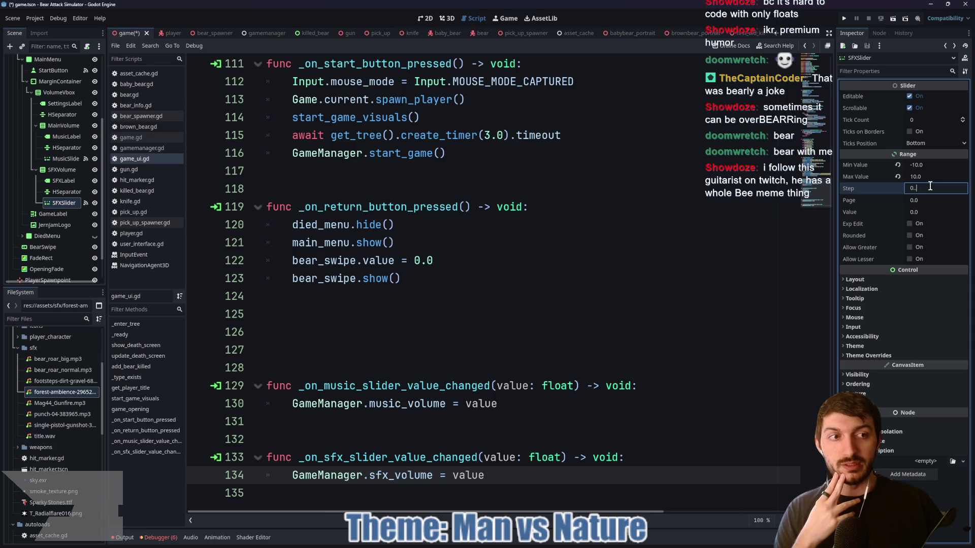
type("5")
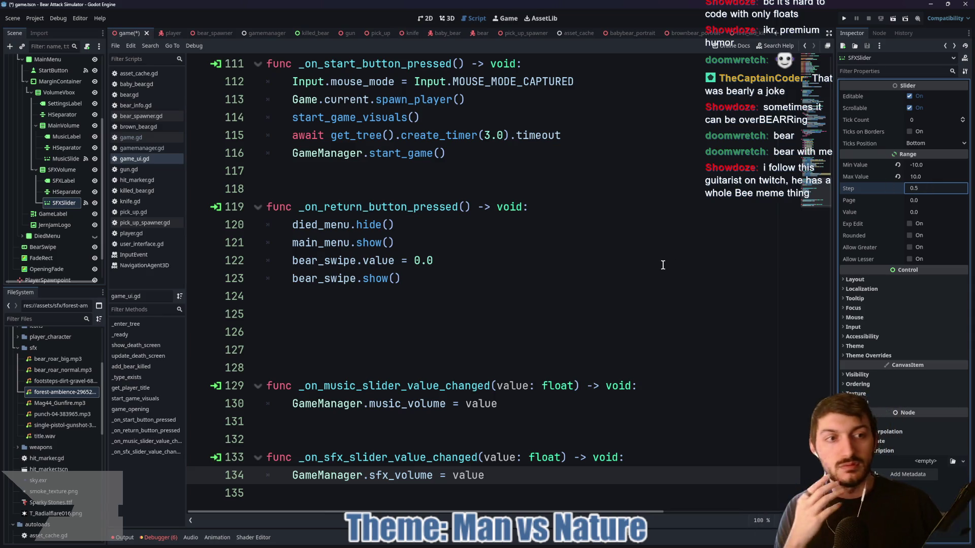
left_click(663, 265)
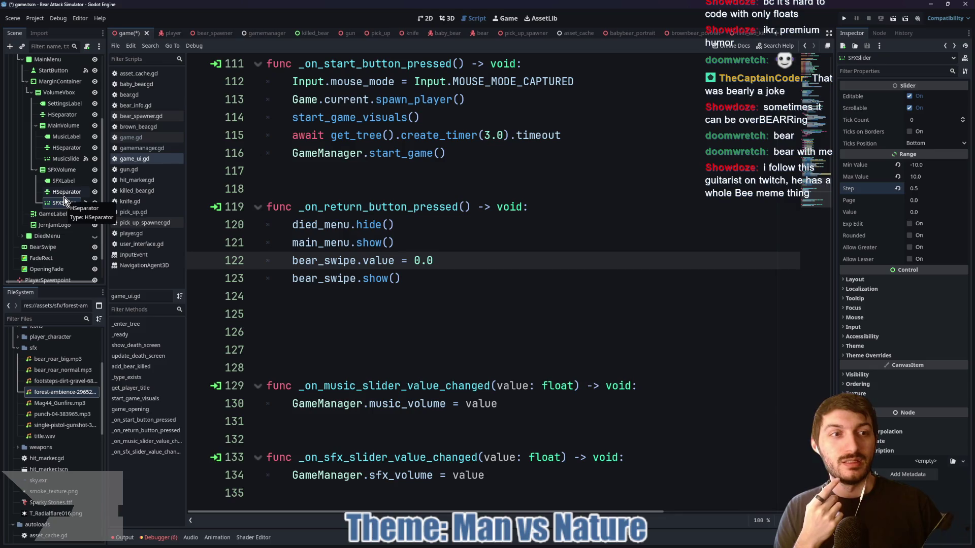
Set MusicSlider's range to Min -10, Max 10, Step 0.5
left_click(63, 158)
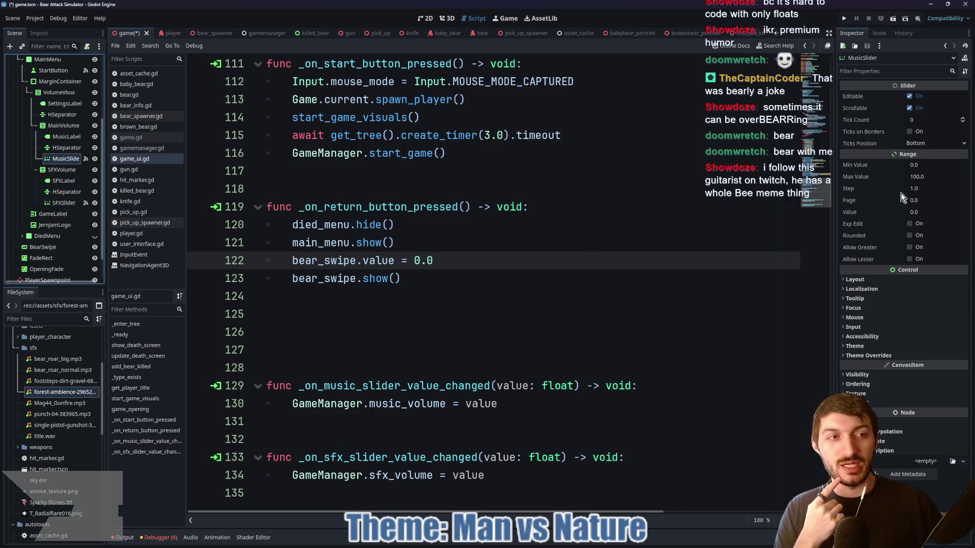
left_click(931, 164)
type("-10")
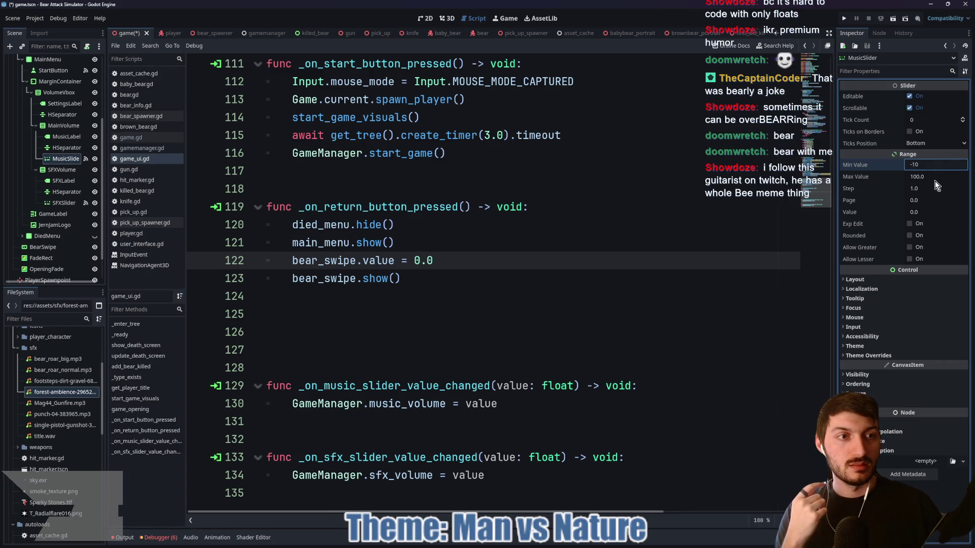
left_click(932, 177)
type("10")
left_click(921, 187)
type("0.5")
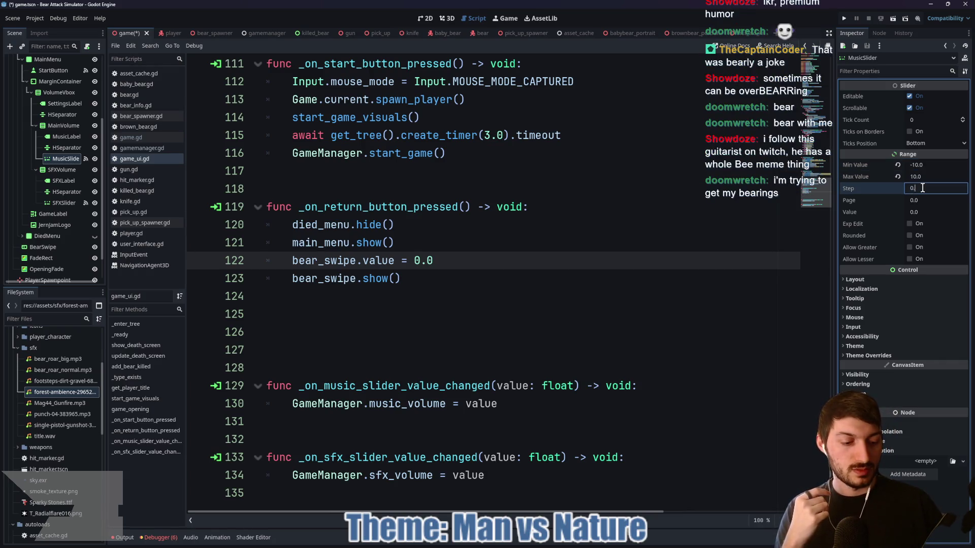
left_click(649, 294)
Save, delete the extra blank lines after line 123, and run the game to test
key("ctrl+s")
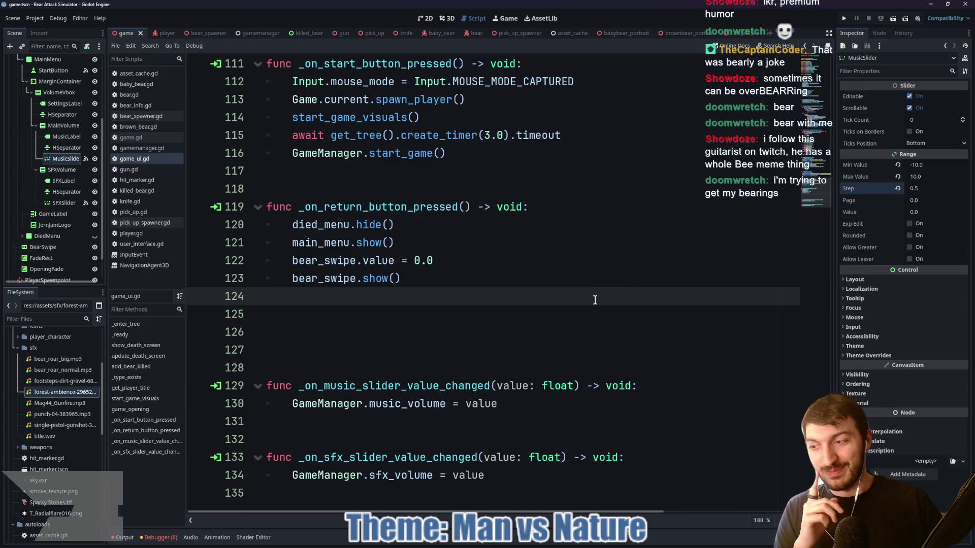
left_click(381, 333)
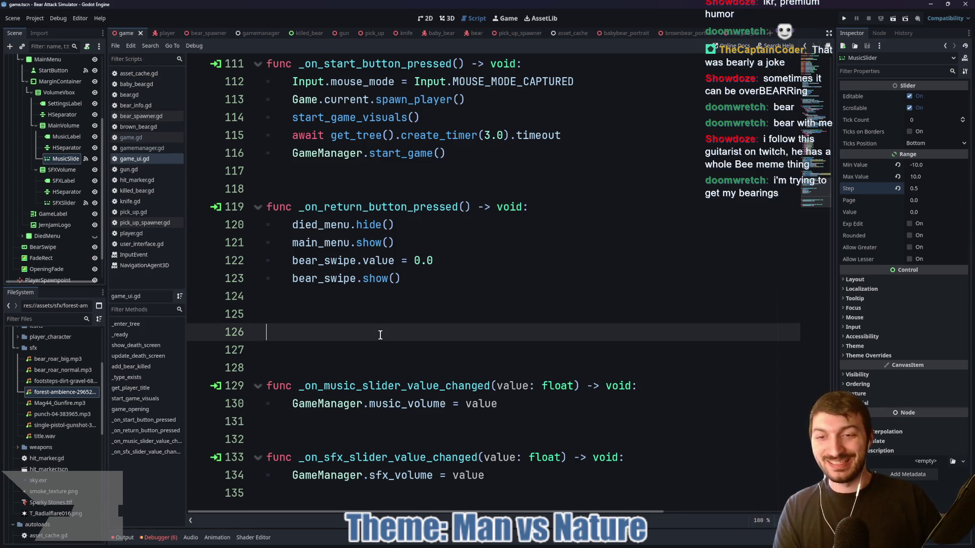
left_click(311, 318, "shift")
key("BackSpace")
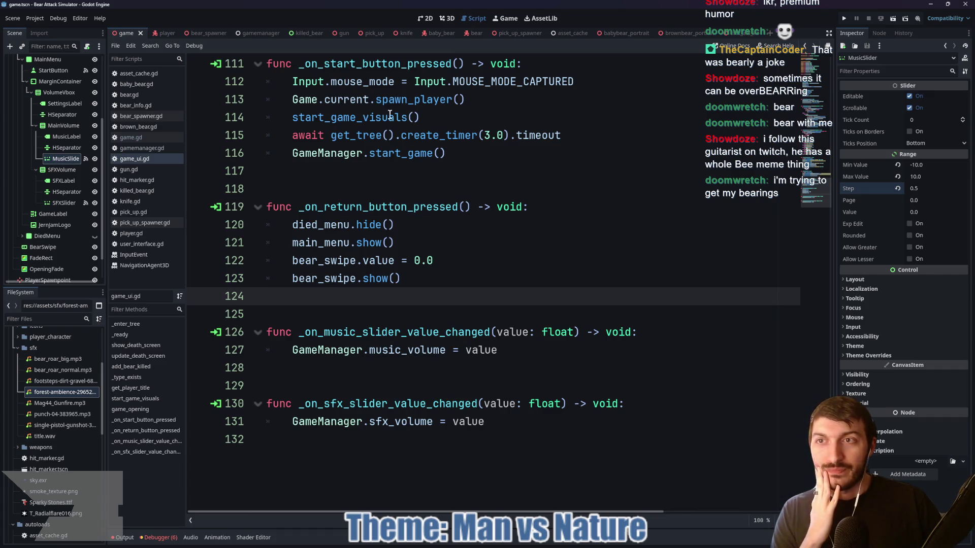
left_click(841, 21)
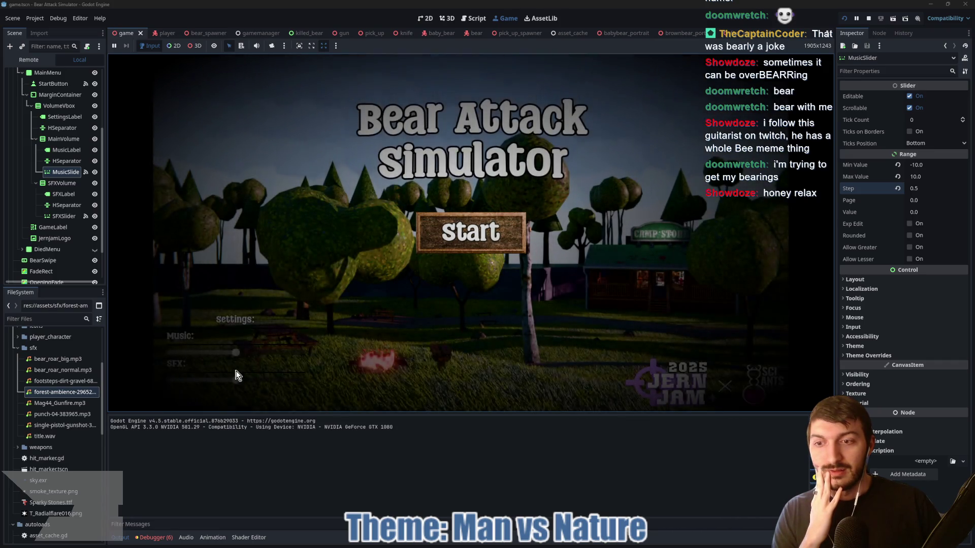
mouse_move(237, 356)
left_mouse_down()
mouse_move(169, 355)
mouse_move(309, 352)
mouse_move(163, 352)
mouse_move(229, 355)
mouse_move(193, 358)
mouse_move(226, 355)
mouse_move(295, 386)
left_mouse_up()
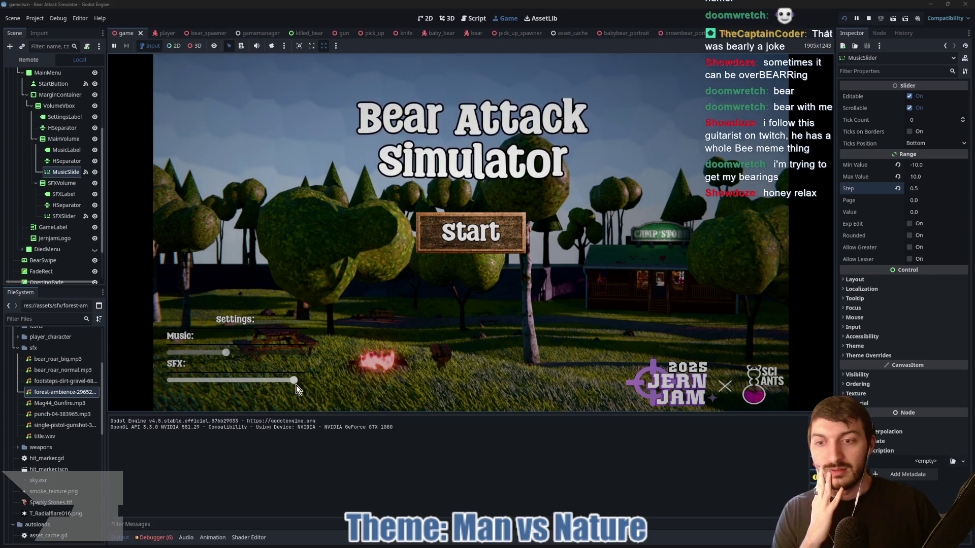
mouse_move(230, 353)
left_mouse_down()
mouse_move(254, 380)
mouse_move(222, 382)
left_mouse_up()
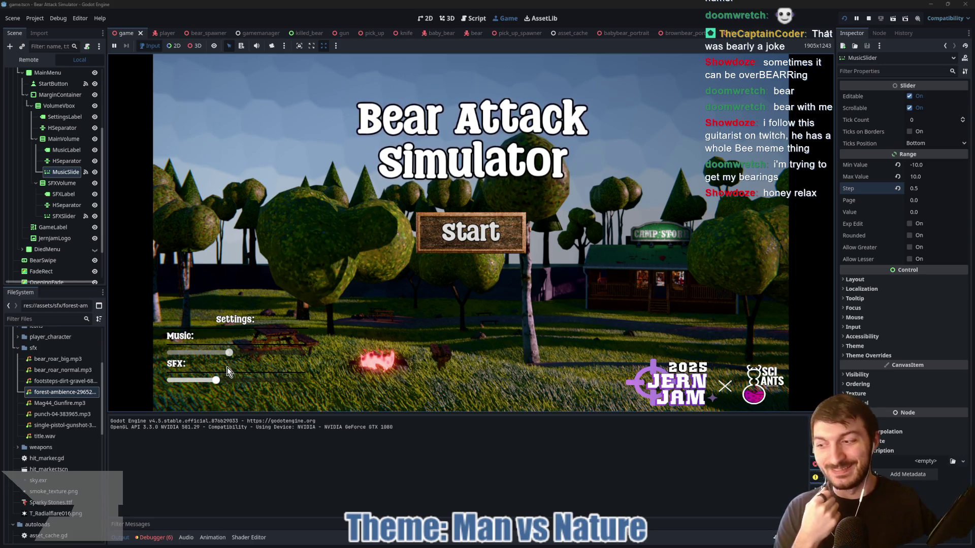
left_click(871, 19)
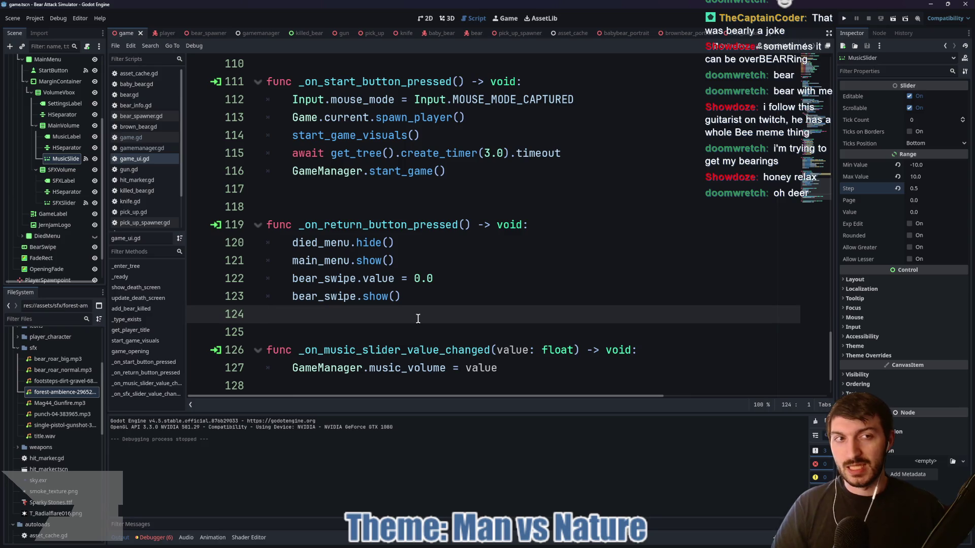
Inspect the first_aid_kit mesh in 3D, then open pick_up_spawner.gd and review spawn_pick_up
left_click(743, 33)
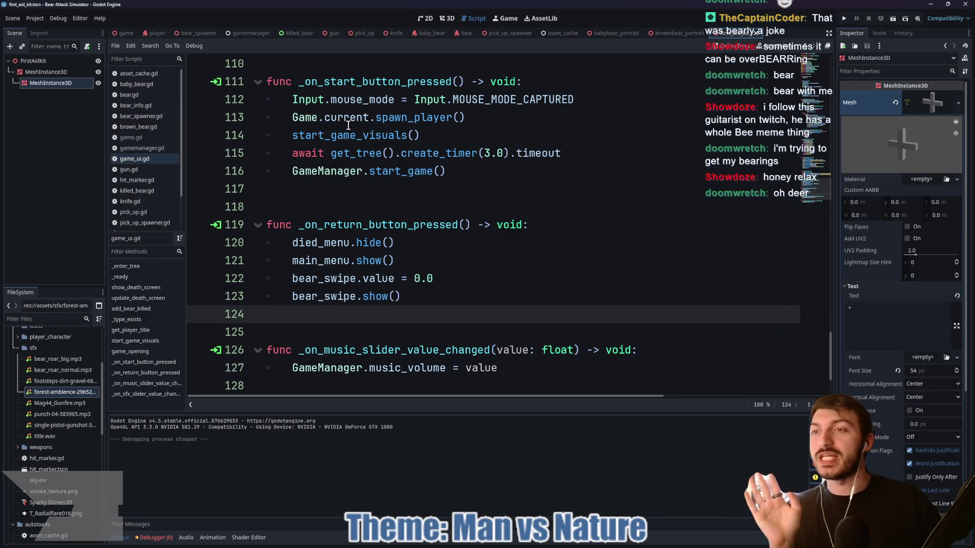
left_click(446, 19)
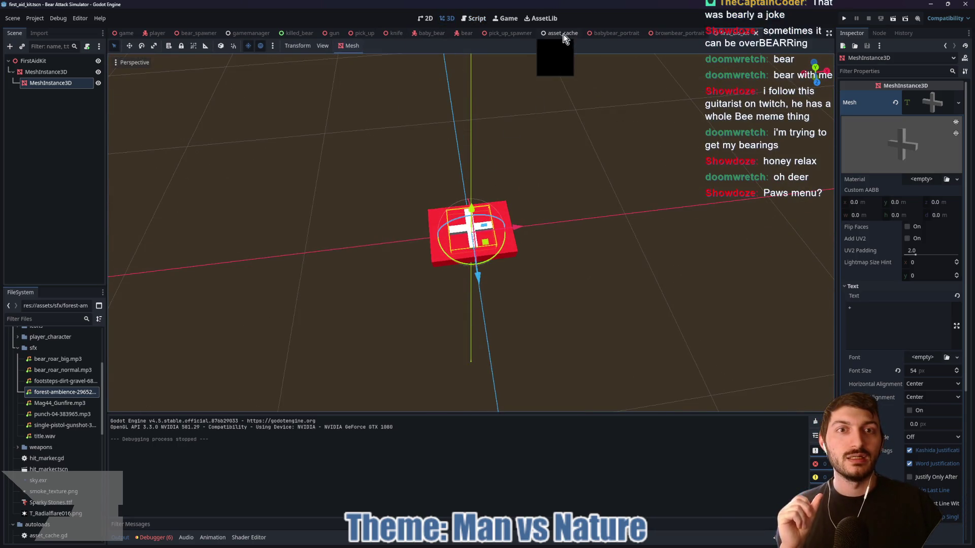
left_click(513, 33)
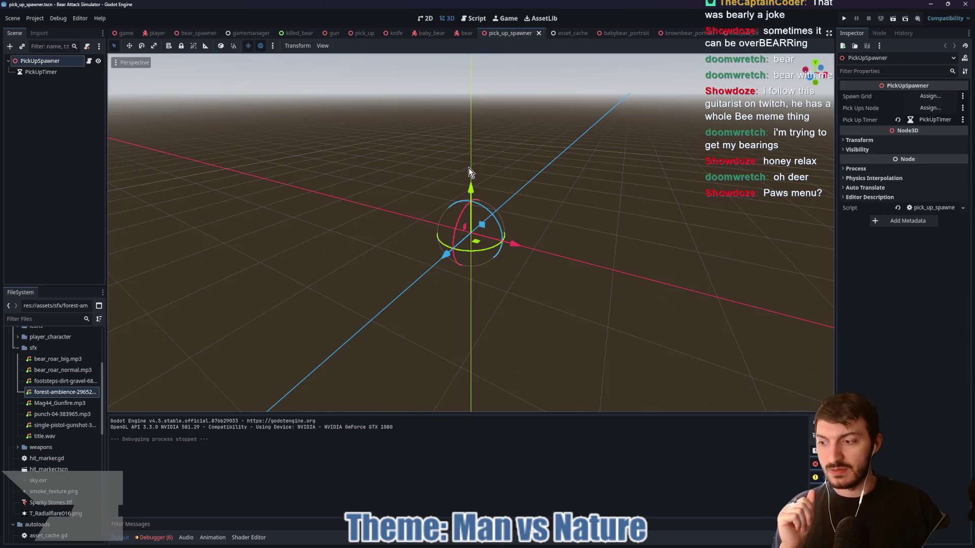
left_click(89, 61)
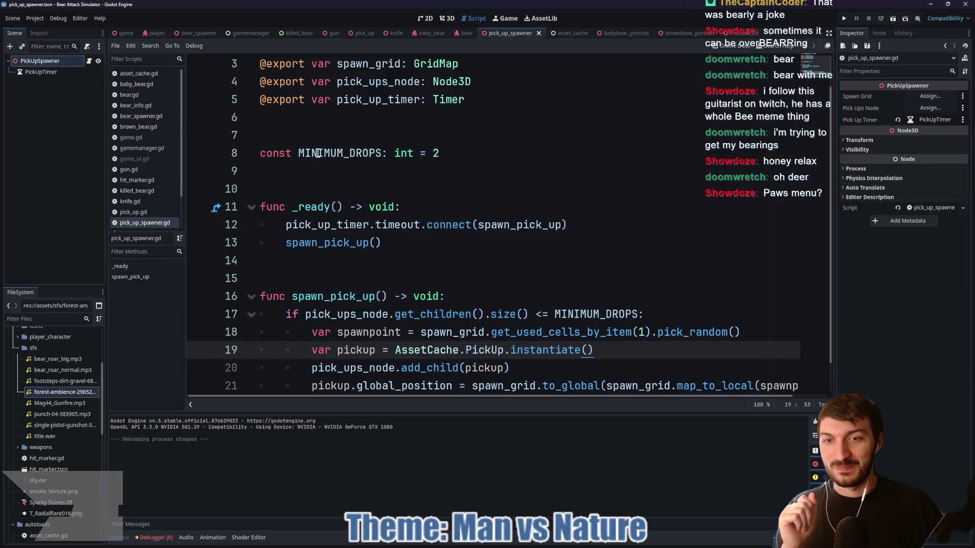
left_click(366, 269)
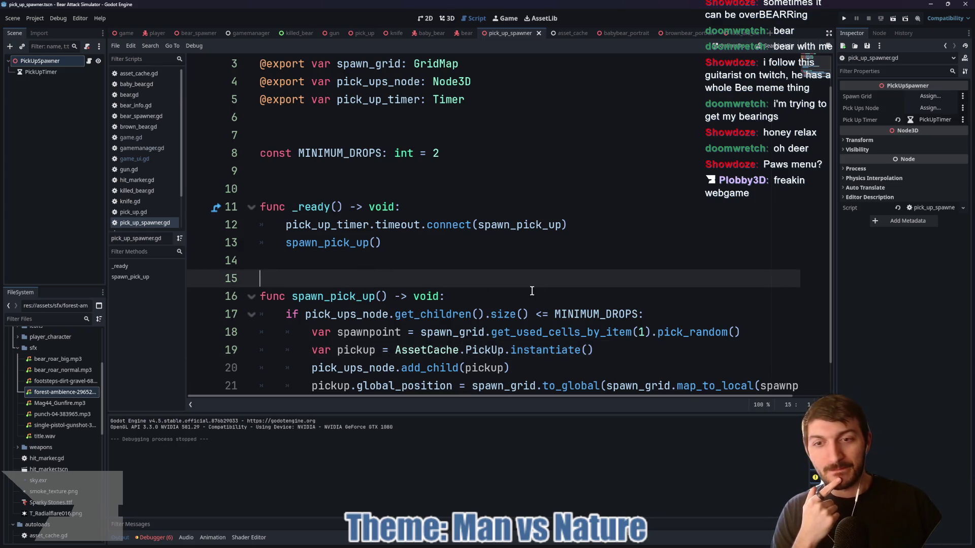
scroll(533, 286, "down", 1)
left_click(641, 315)
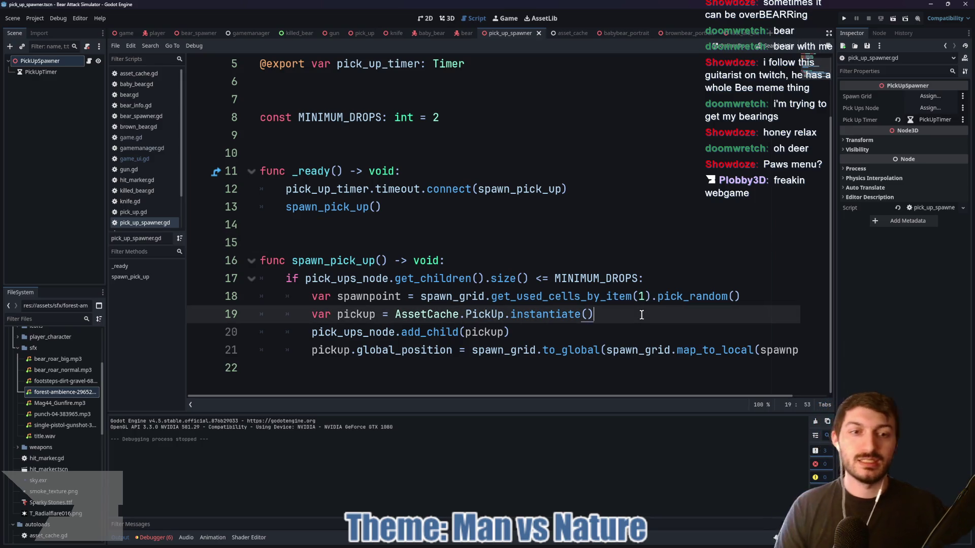
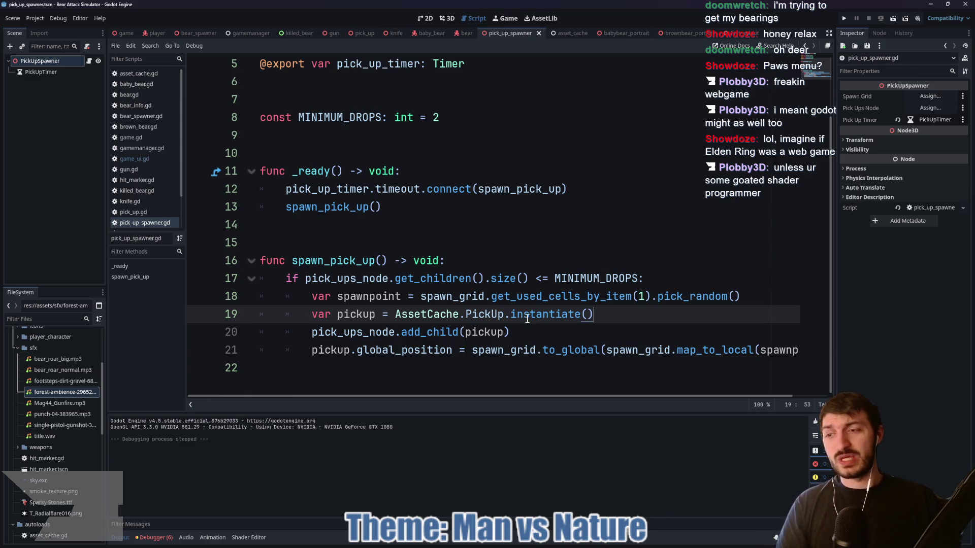
Place the caret at the ends of lines 19 and 20 in the script
left_click(555, 332)
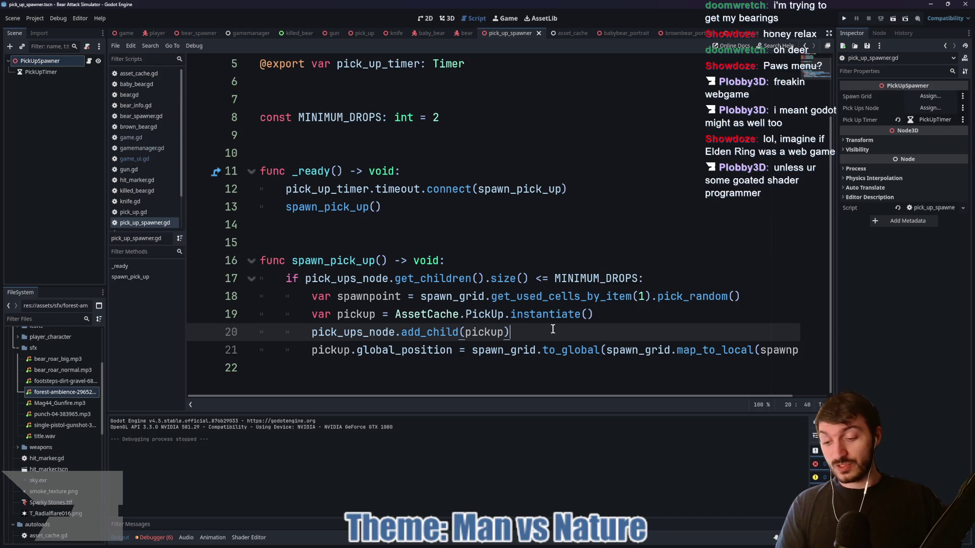
left_click(598, 316)
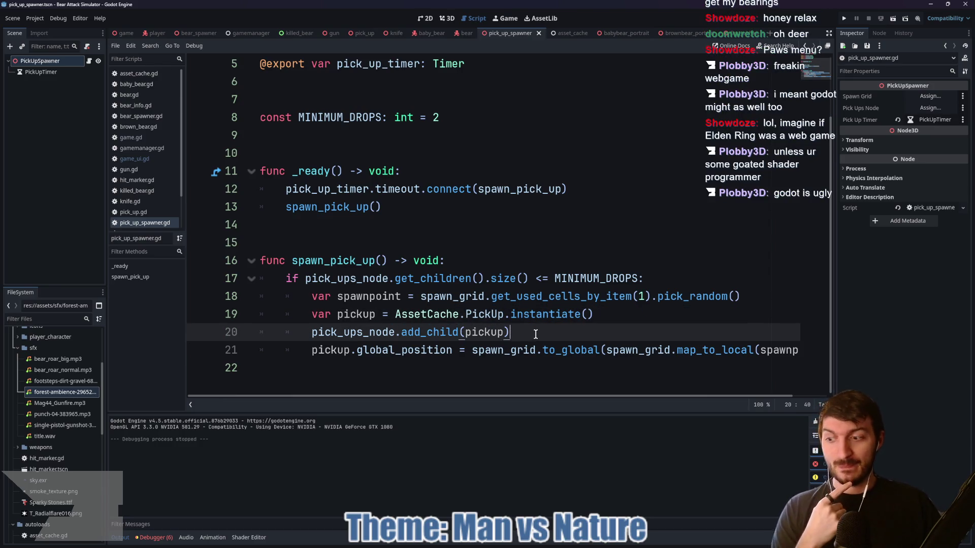
left_click(608, 316)
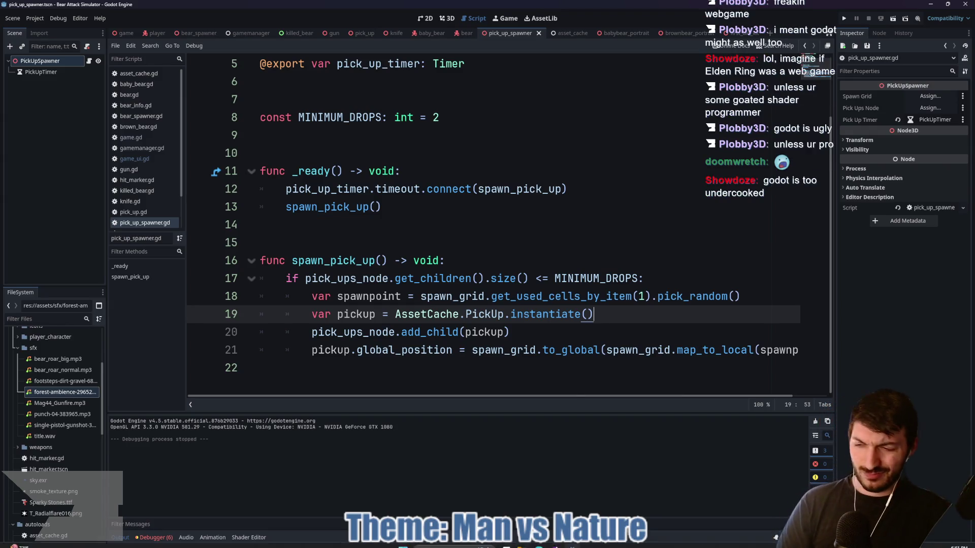
In the browser, go from the jam page through the studio's itch.io profile and dashboard to the Project Goo Playtest page
left_click(539, 544)
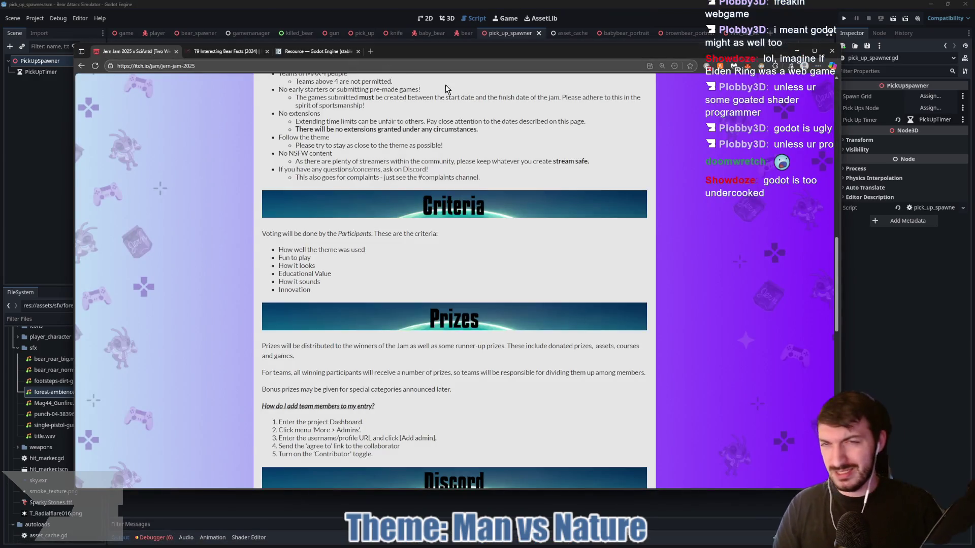
scroll(694, 183, "up", 15)
scroll(694, 181, "up", 3)
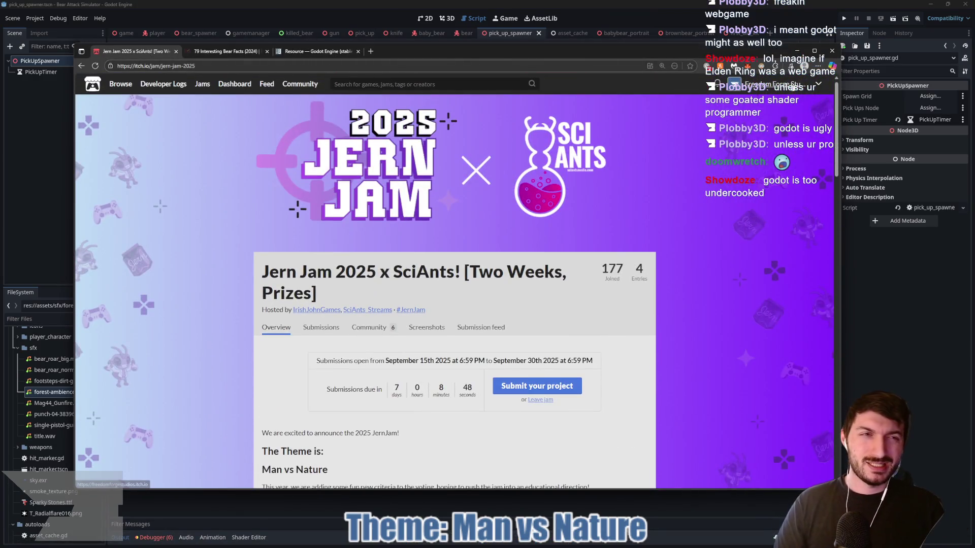
left_click(810, 85)
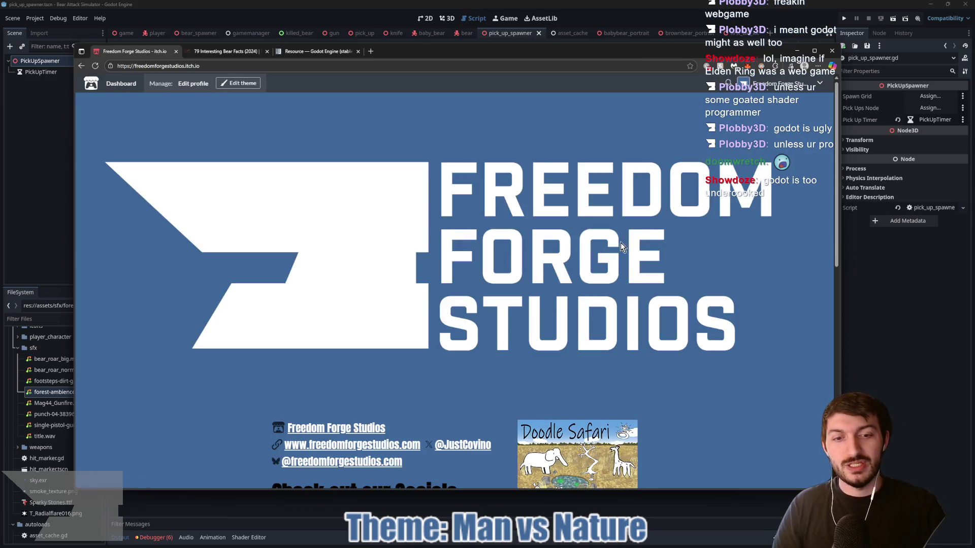
scroll(699, 220, "down", 7)
scroll(659, 238, "up", 7)
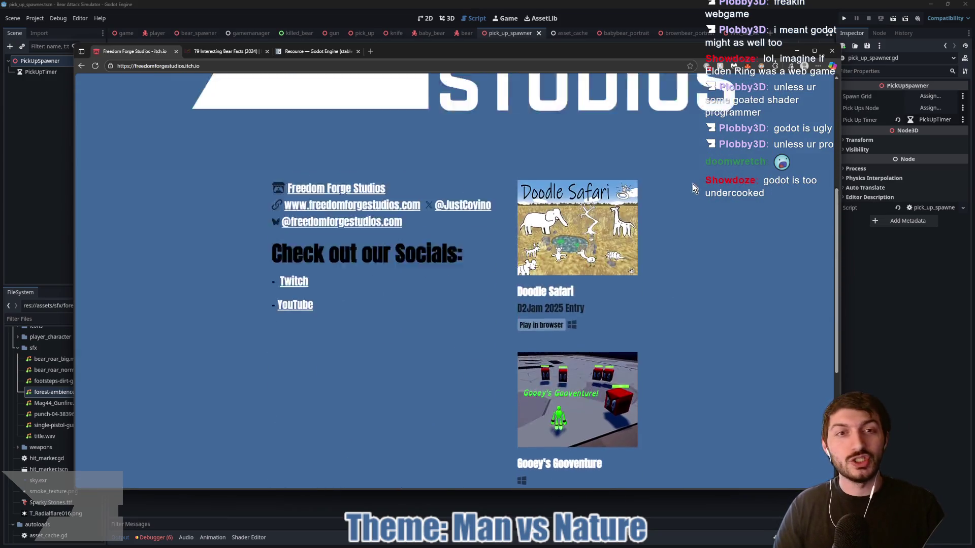
left_click(820, 81)
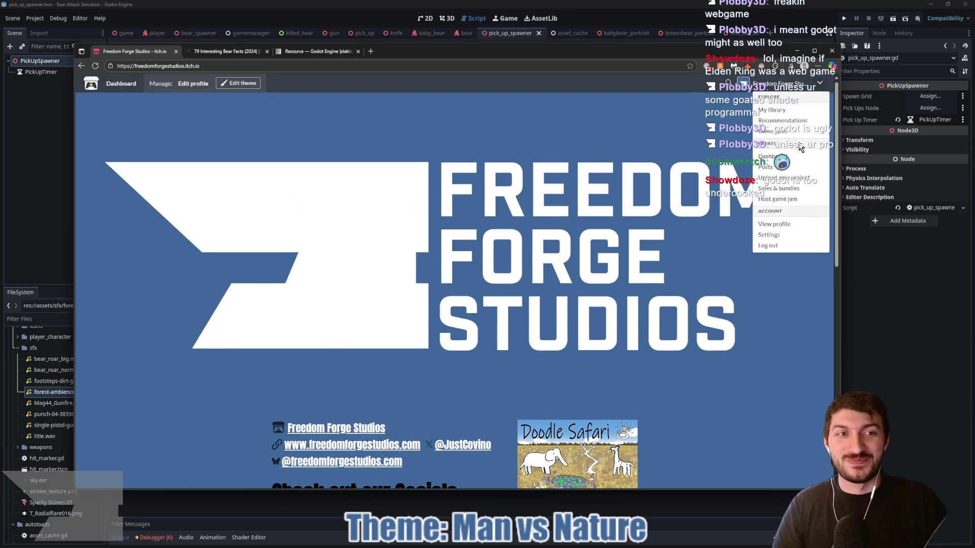
left_click(785, 159)
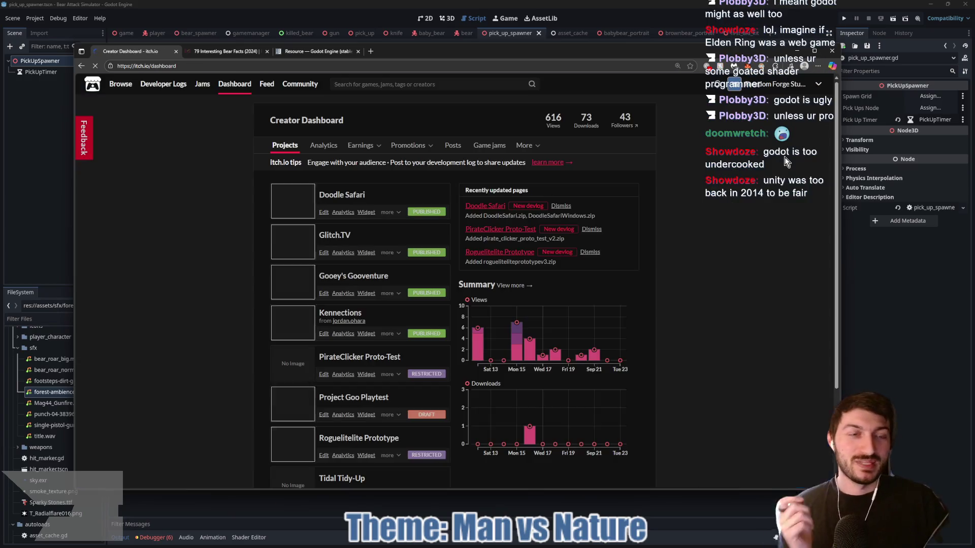
scroll(387, 324, "down", 3)
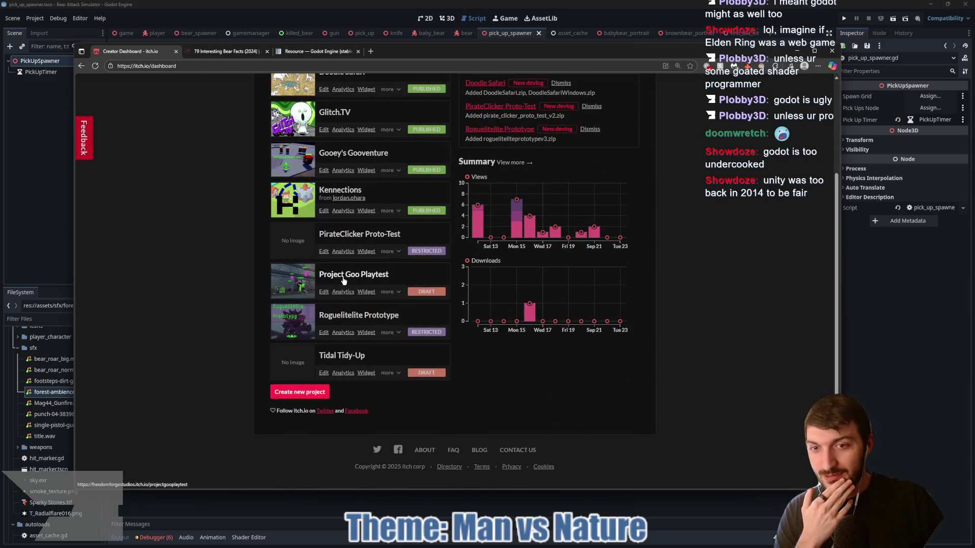
left_click(346, 279)
Page through the enlarged Project Goo Playtest gameplay screenshots, then close the viewer
left_click(540, 206)
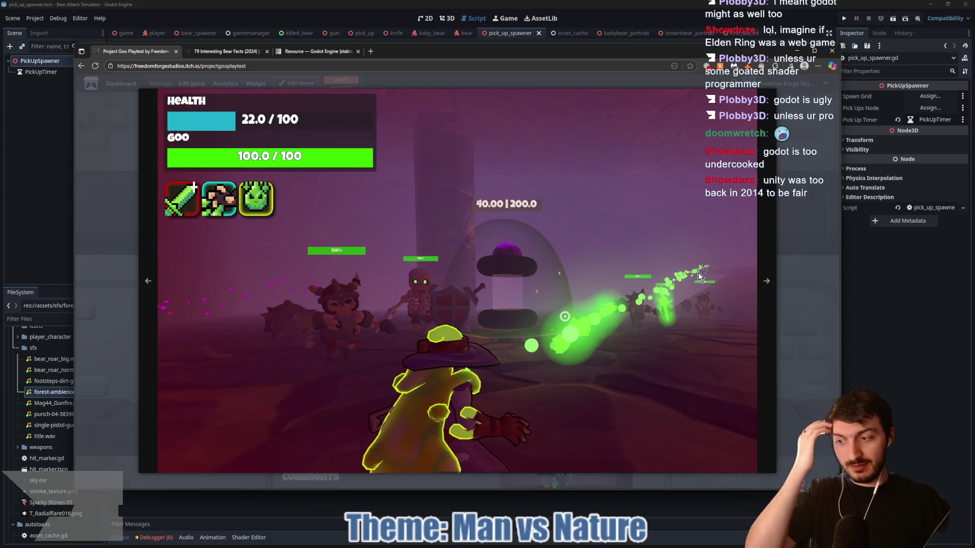
left_click(767, 283)
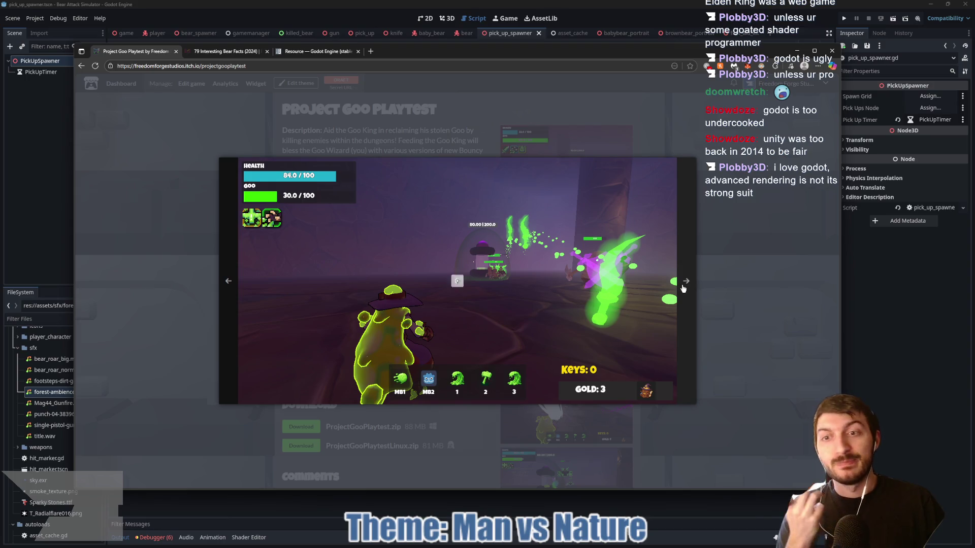
left_click(682, 288)
left_click(683, 289)
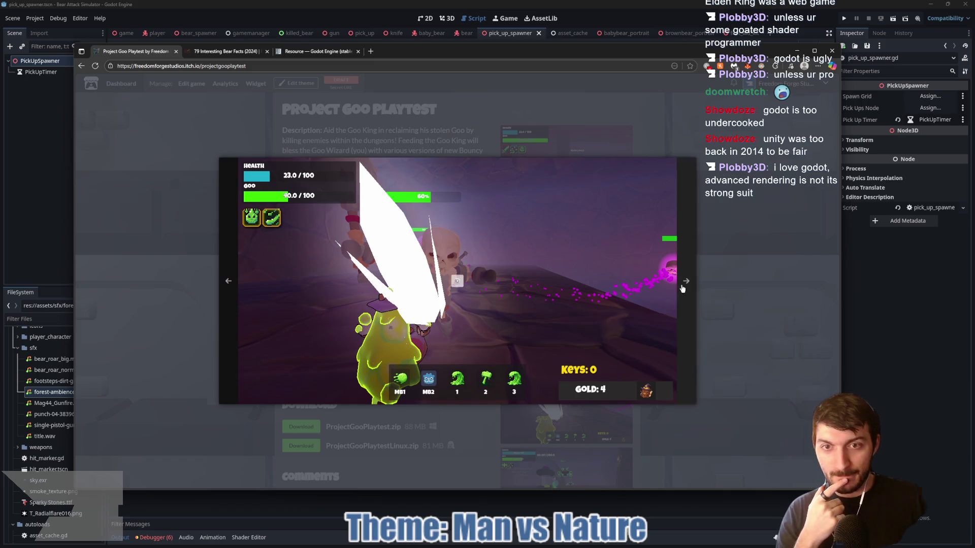
right_click(682, 289)
left_click(621, 264)
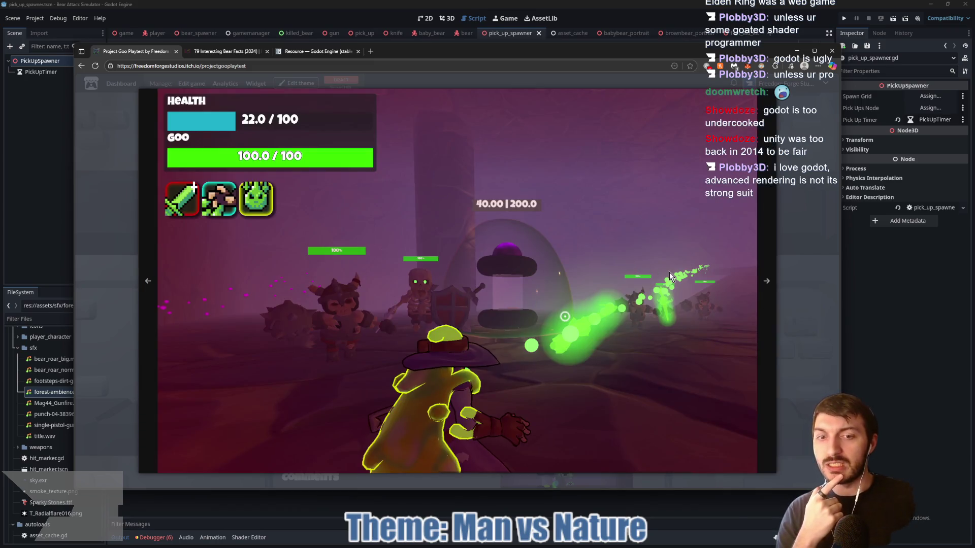
left_click(766, 281)
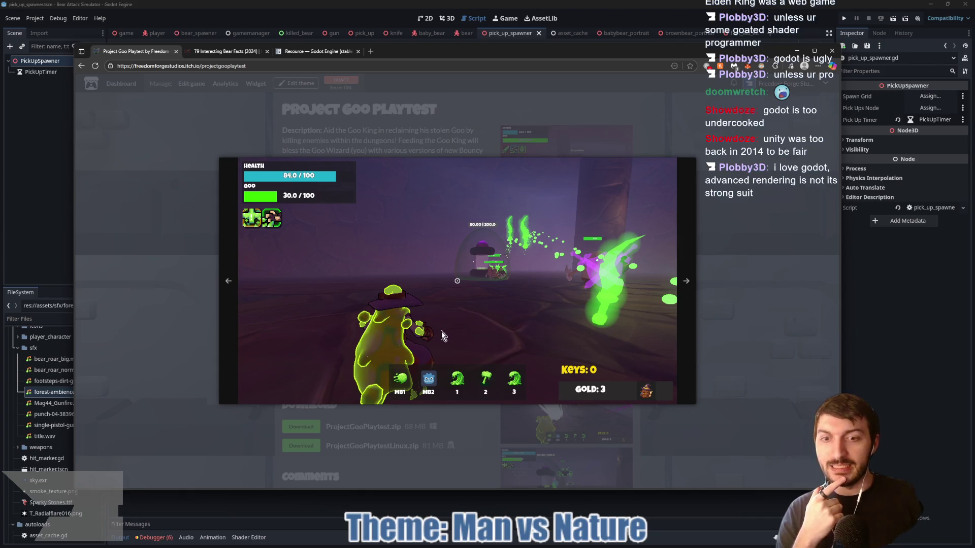
left_click(686, 284)
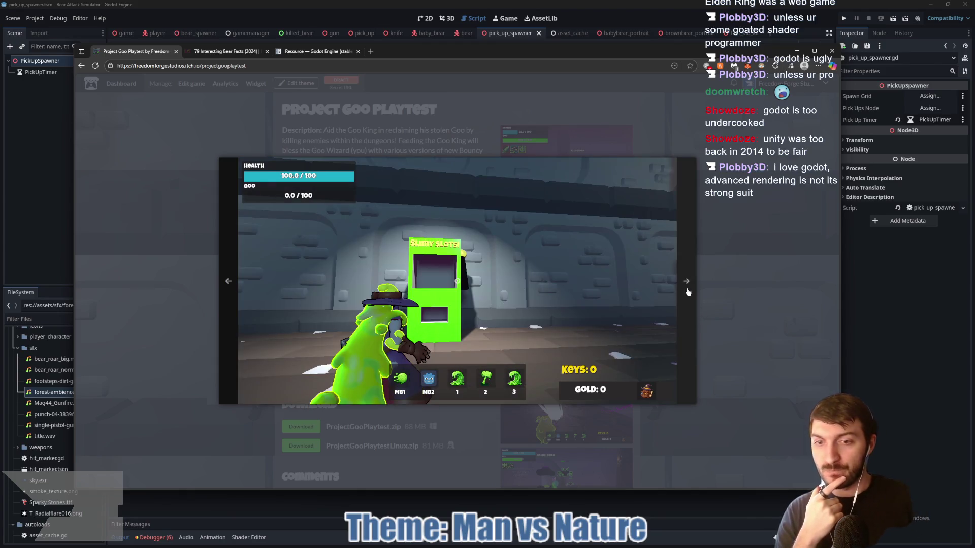
left_click(688, 290)
left_click(687, 290)
left_click(687, 288)
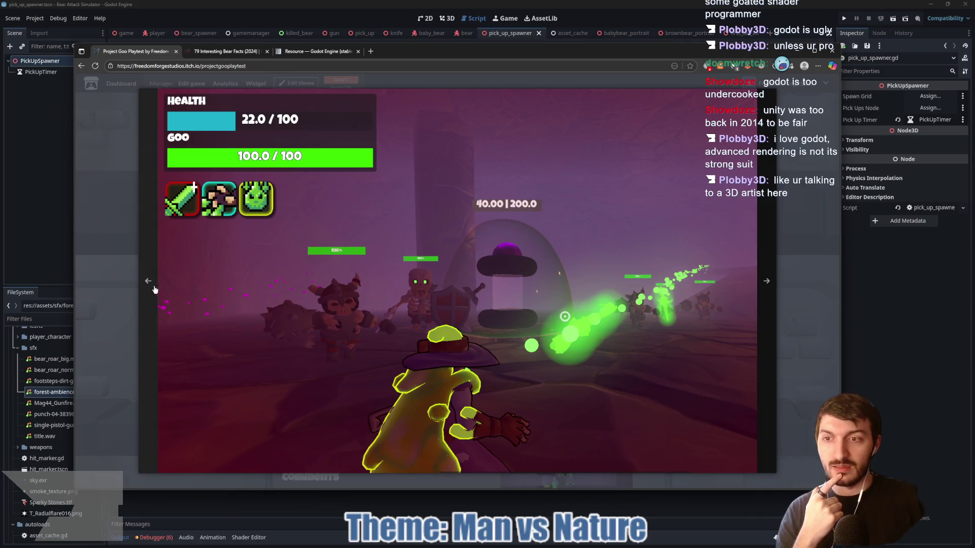
left_click(154, 289)
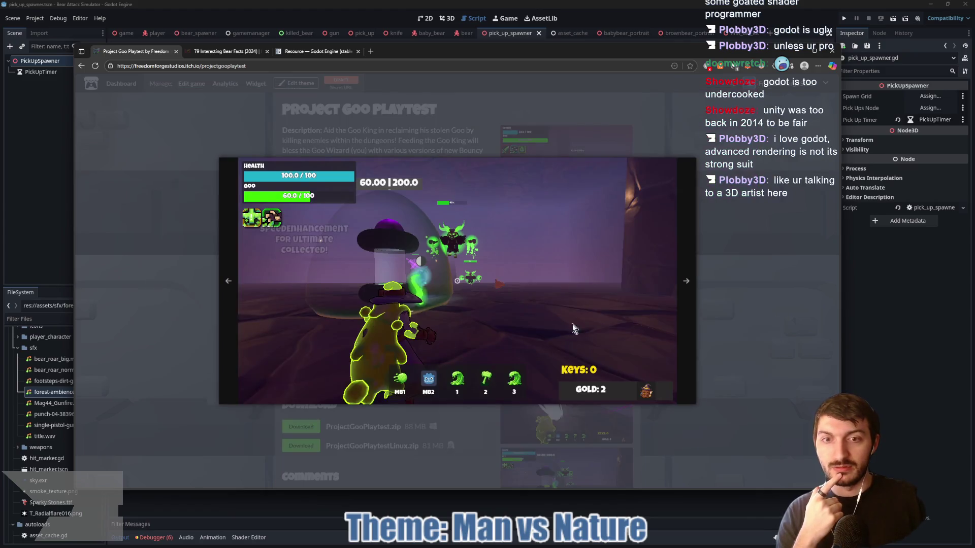
left_click(759, 317)
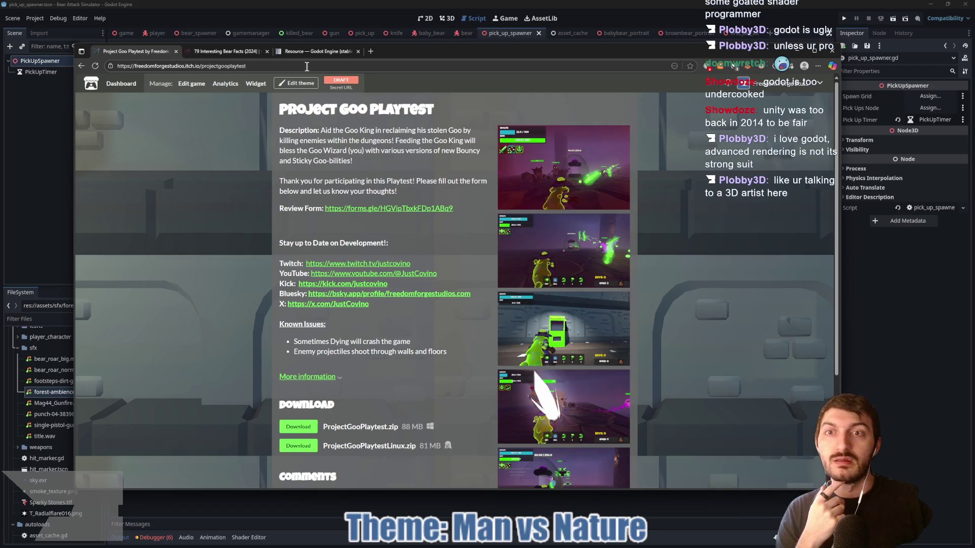
Navigate back to the Jern Jam 2025 page and return to the Godot script editor
left_click(81, 66)
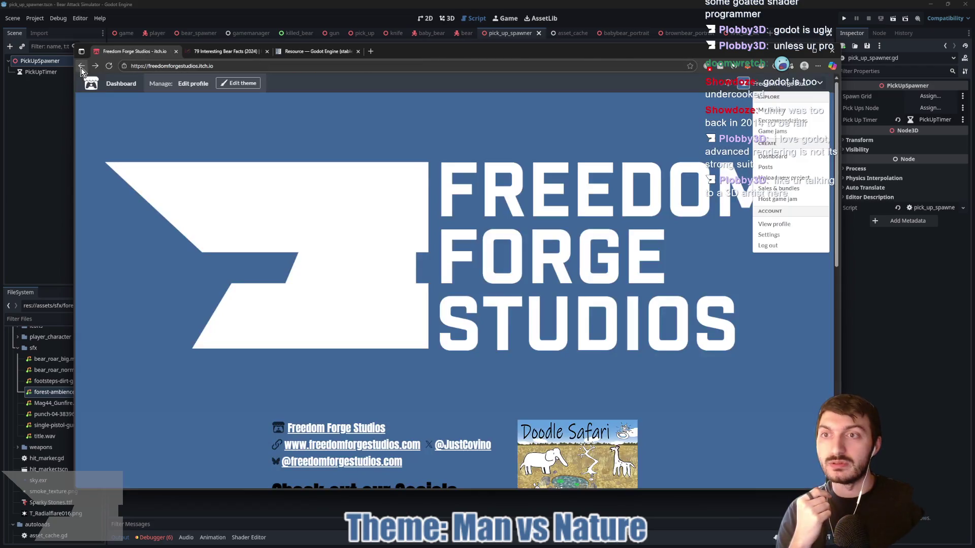
left_click(81, 66)
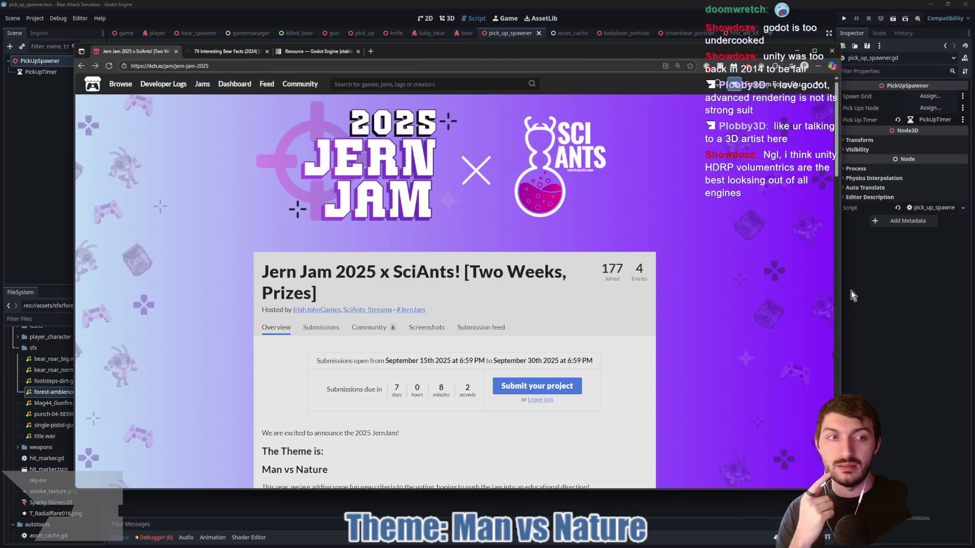
left_click(851, 291)
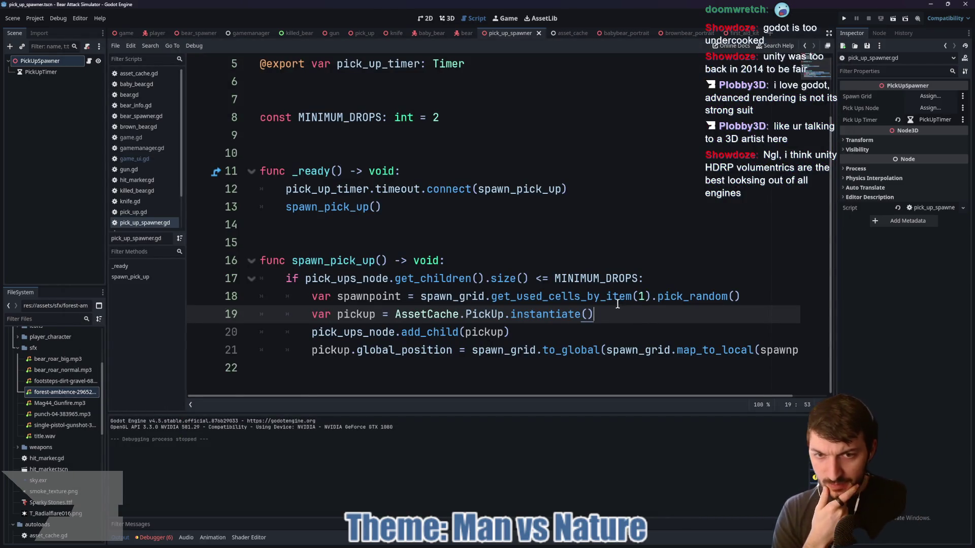
scroll(407, 237, "up", 2)
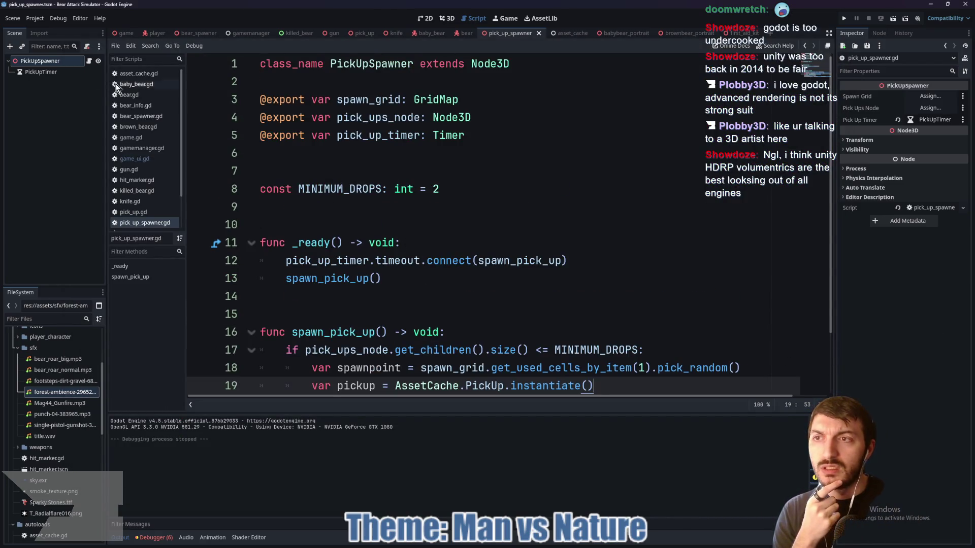
scroll(446, 264, "down", 2)
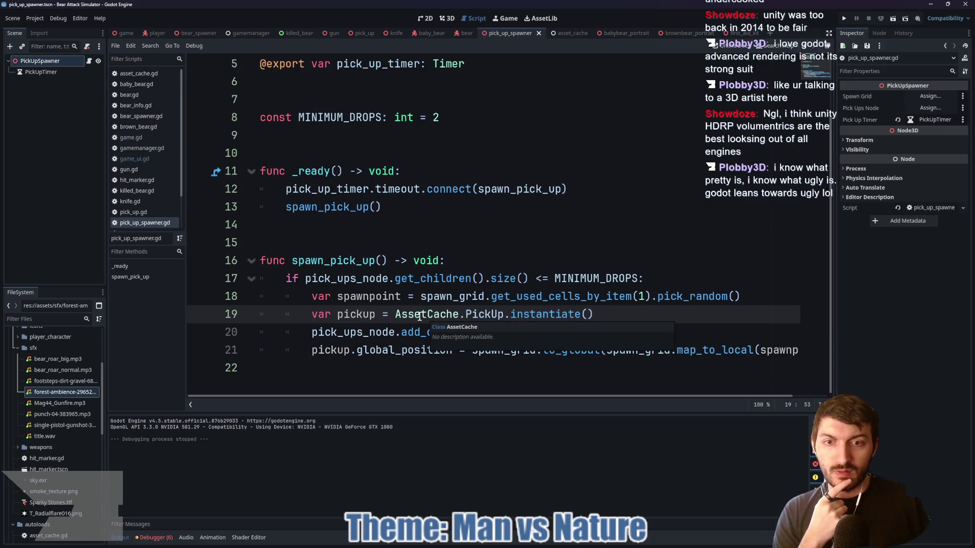
mouse_move(481, 316)
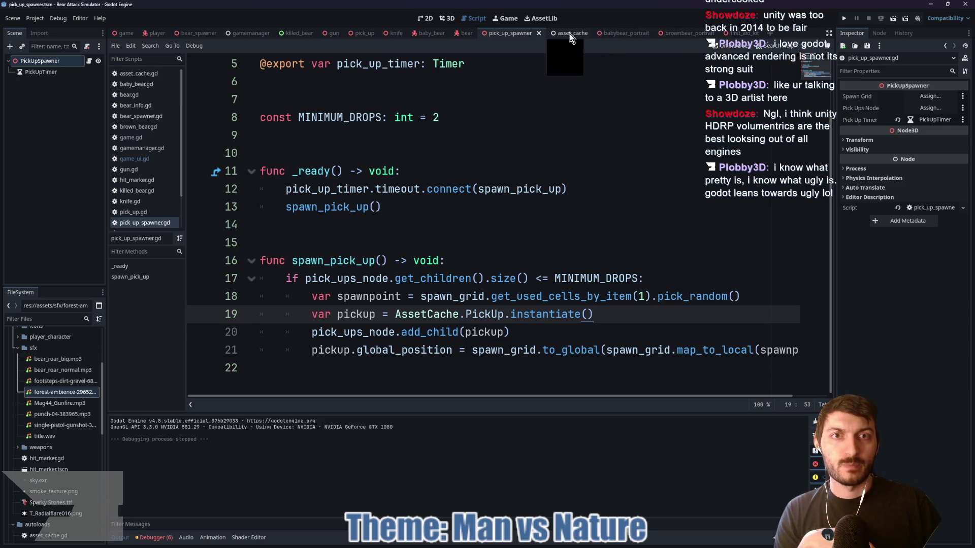
In pick_up.gd, declare a script-level 'var item' on a new line 10
left_click(358, 33)
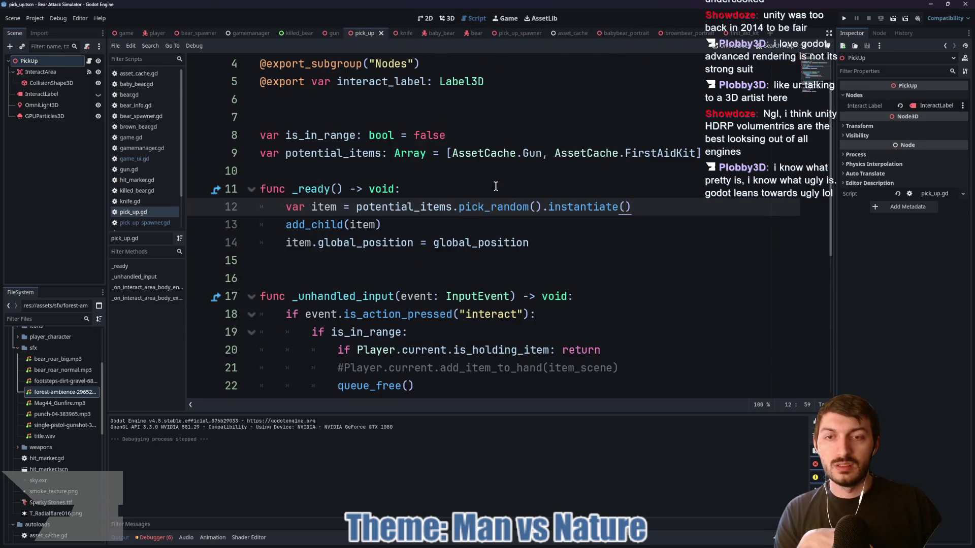
mouse_move(488, 207)
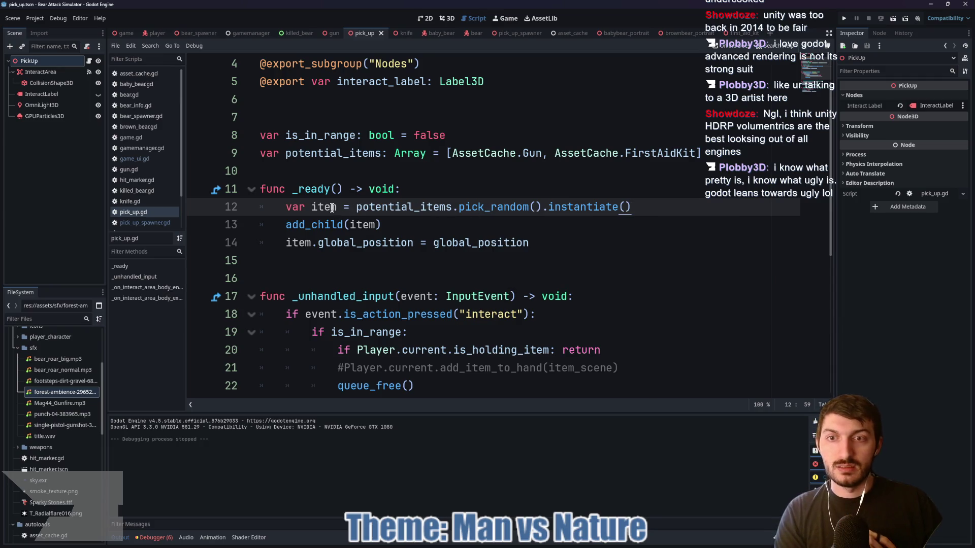
left_click(314, 166)
key("Return")
key("Up")
type("var item")
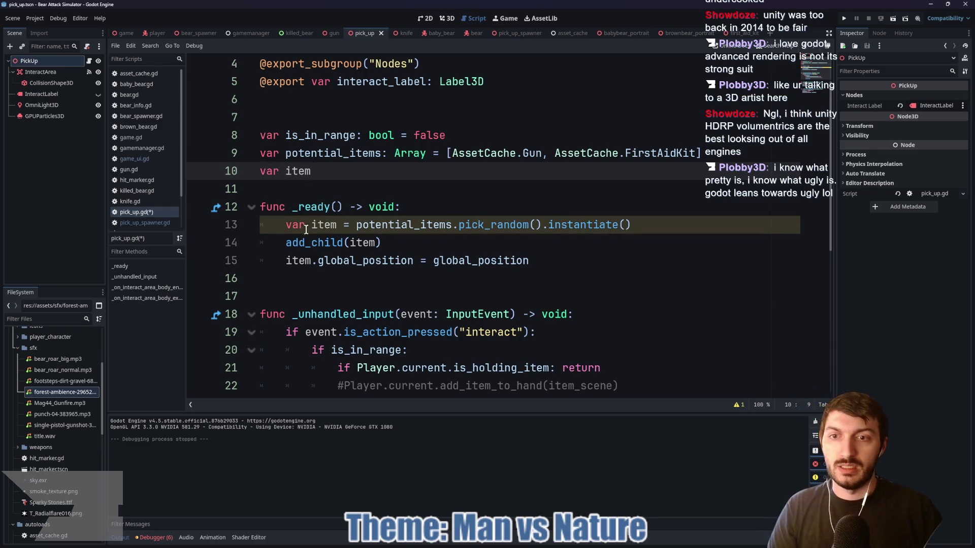
Drop 'var' from the line-13 item assignment, uncomment add_item_to_hand, and pass item instead of item_scene
left_click(310, 224)
key("BackSpace")
key("BackSpace")
key("BackSpace")
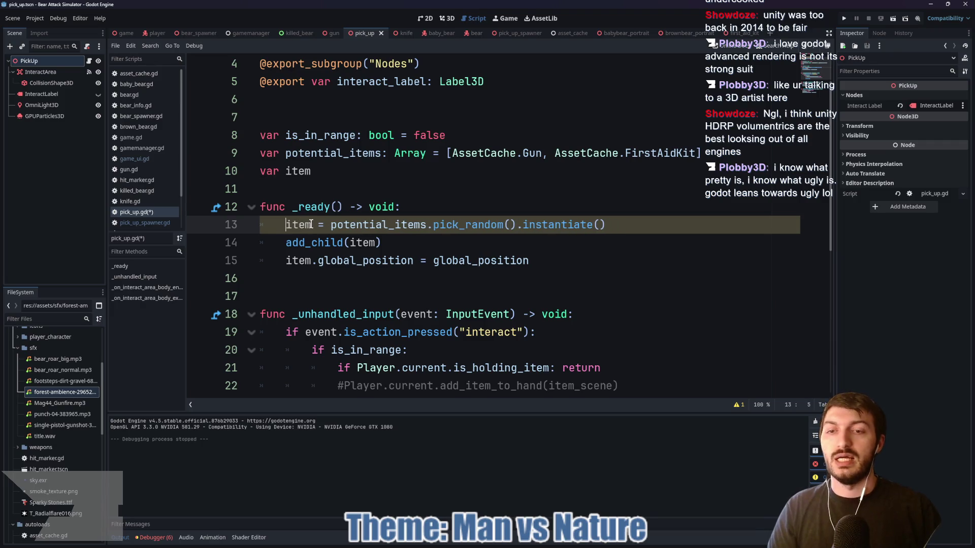
left_click(444, 241)
scroll(602, 219, "down", 2)
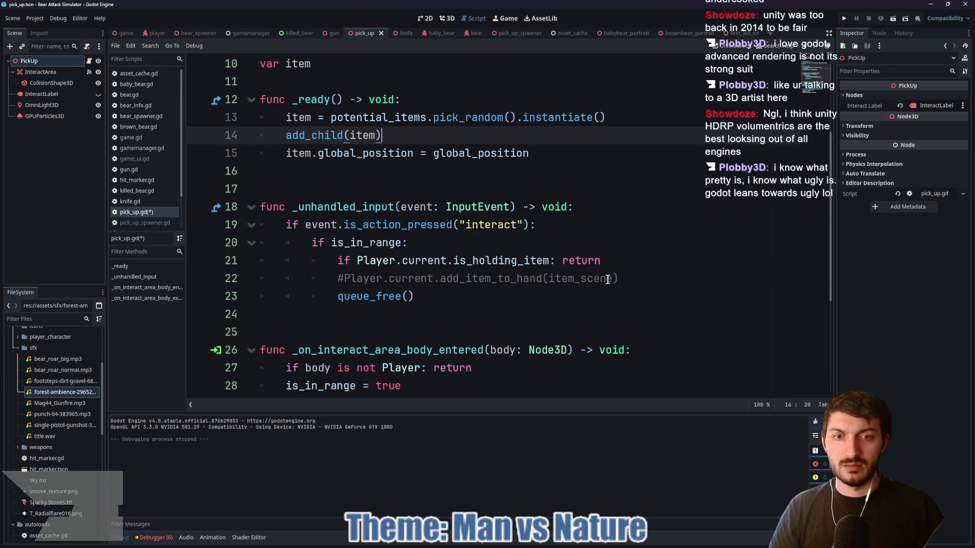
left_click(343, 277)
key("BackSpace")
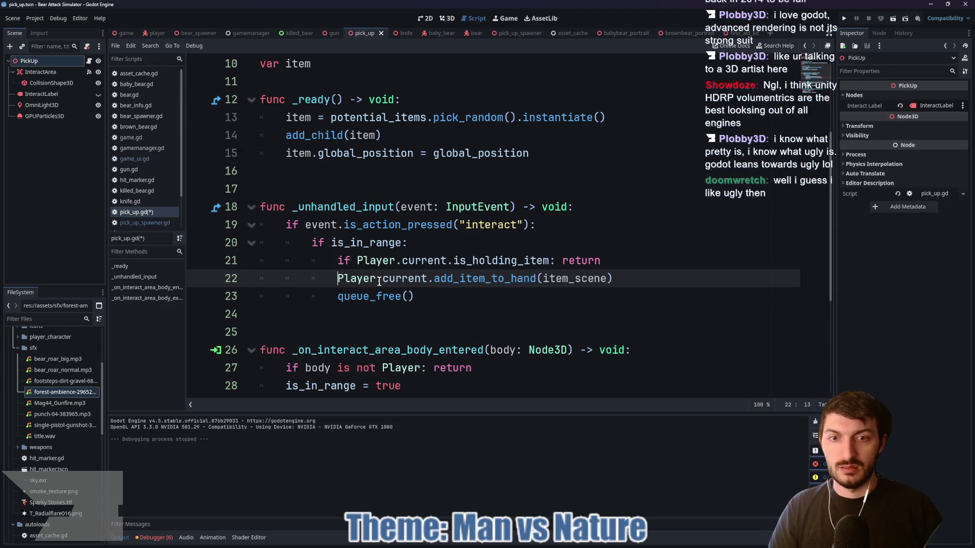
left_click_drag(604, 281, 542, 282)
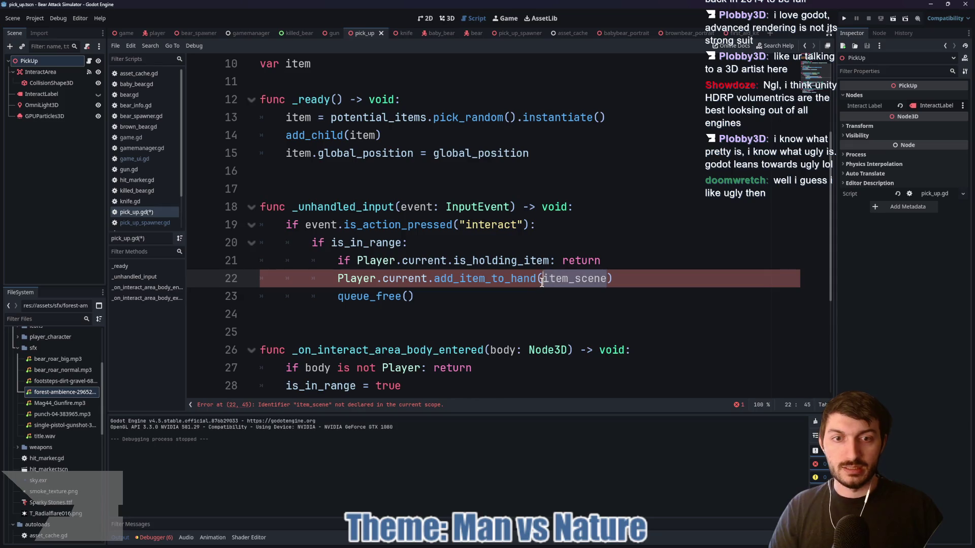
type("item")
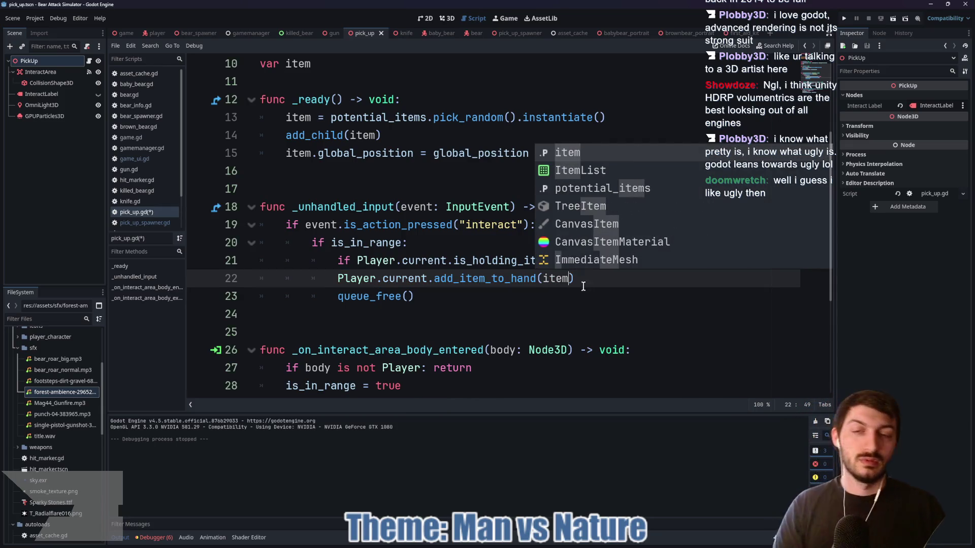
Dismiss the autocomplete suggestions and save pick_up.gd with Ctrl+S
left_click(584, 282)
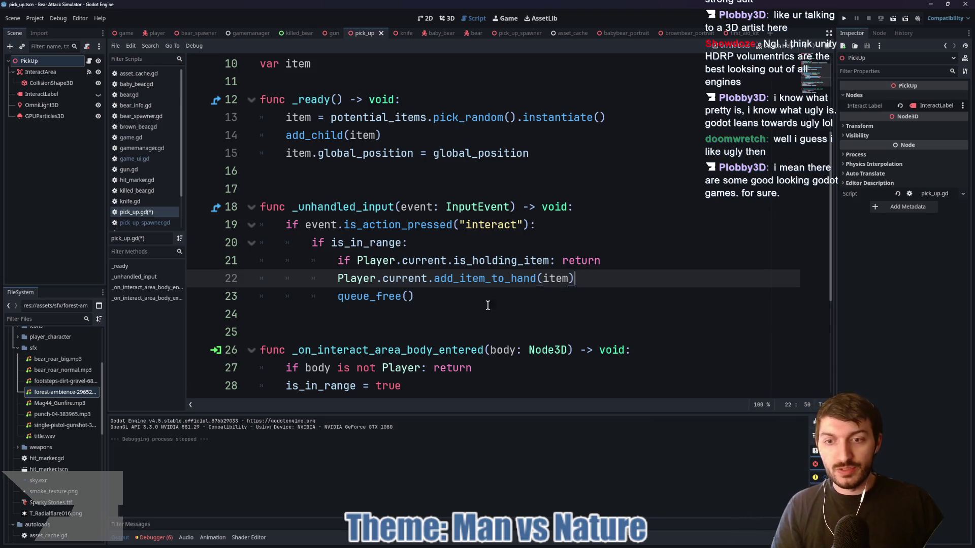
scroll(498, 302, "down", 3)
scroll(475, 206, "up", 1)
left_click(474, 205)
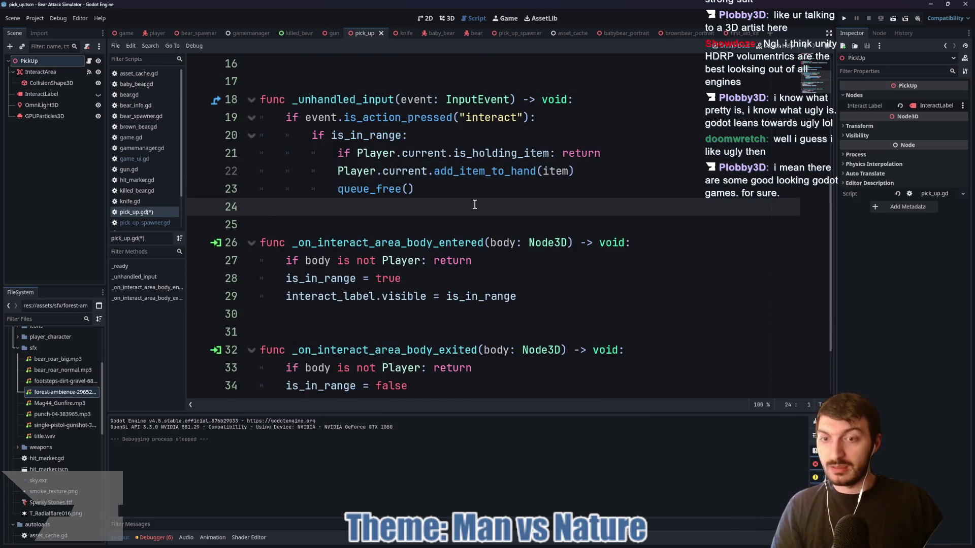
key("ctrl+s")
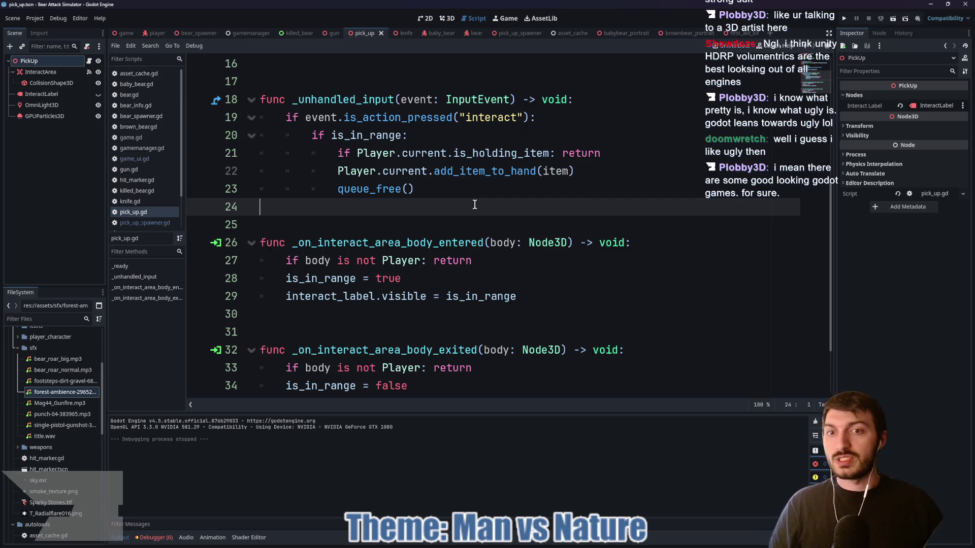
Review lines 16–22 of pick_up.gd, including is_holding_item, then switch to the first_aid_kit scene
scroll(474, 204, "up", 2)
left_click(357, 176)
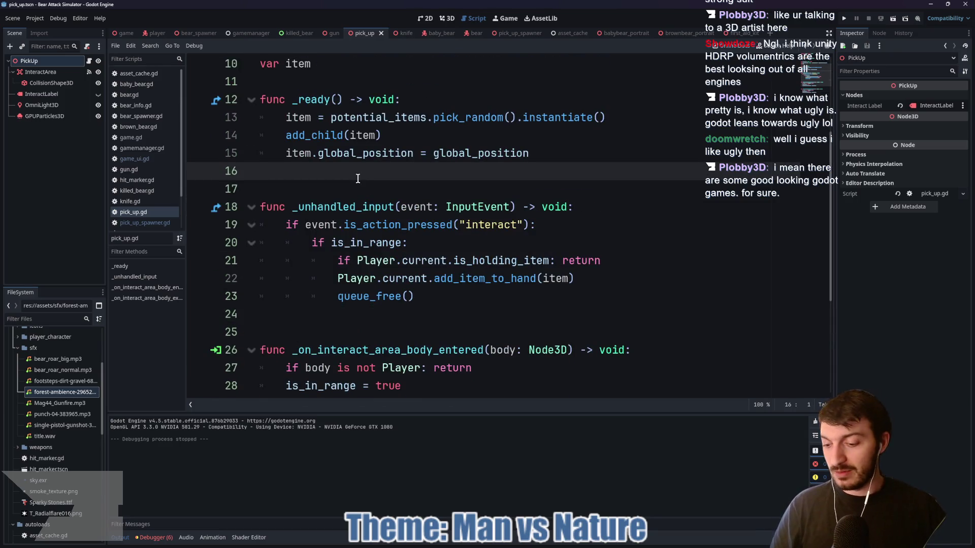
mouse_move(384, 204)
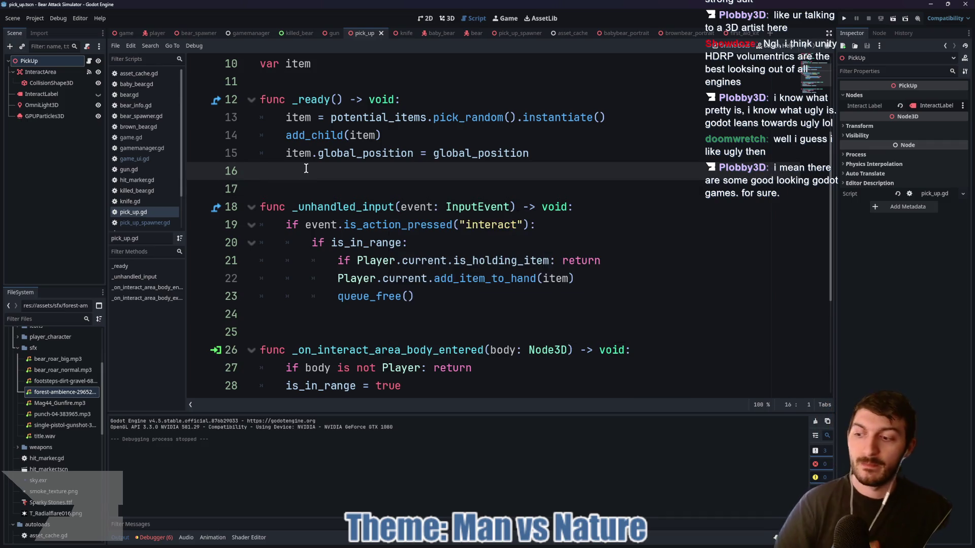
scroll(476, 191, "down", 1)
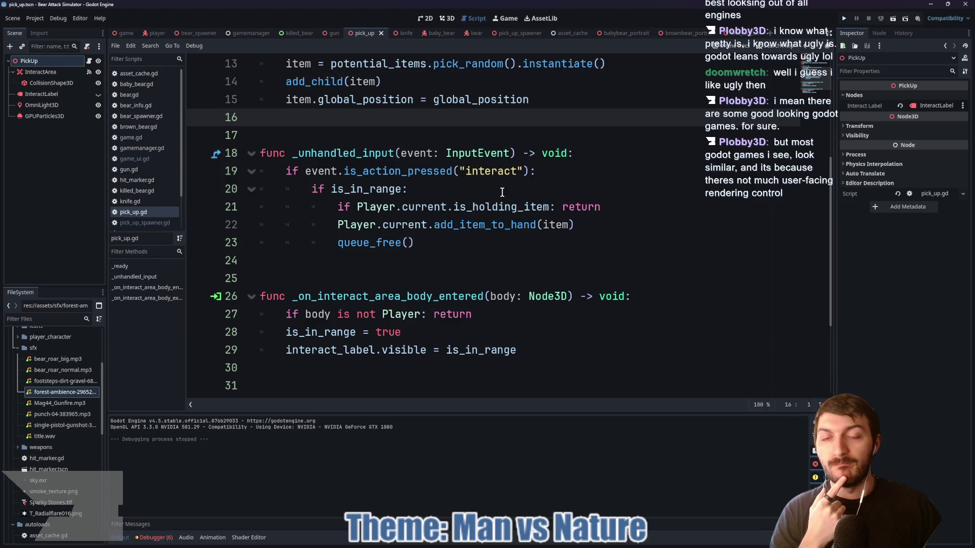
left_click(492, 192)
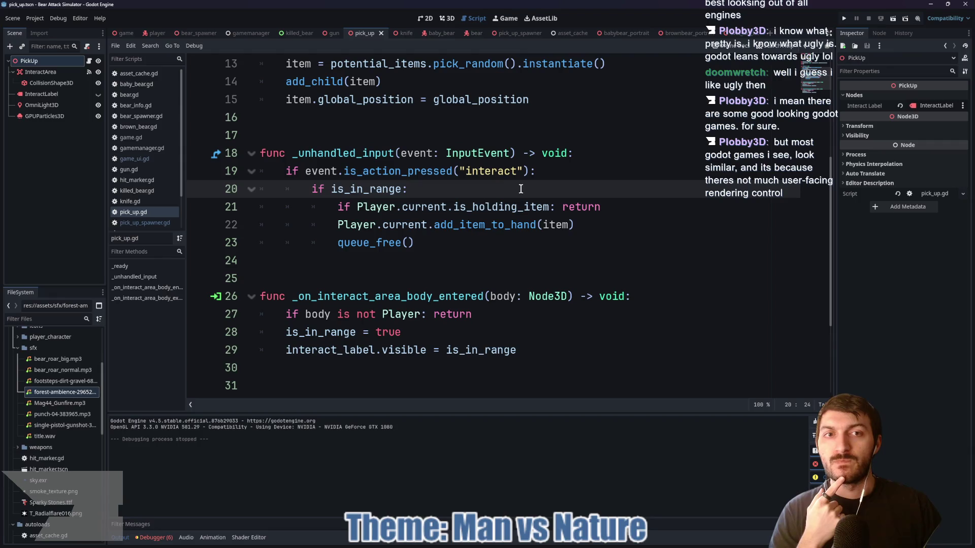
left_click(550, 173)
left_click(615, 205)
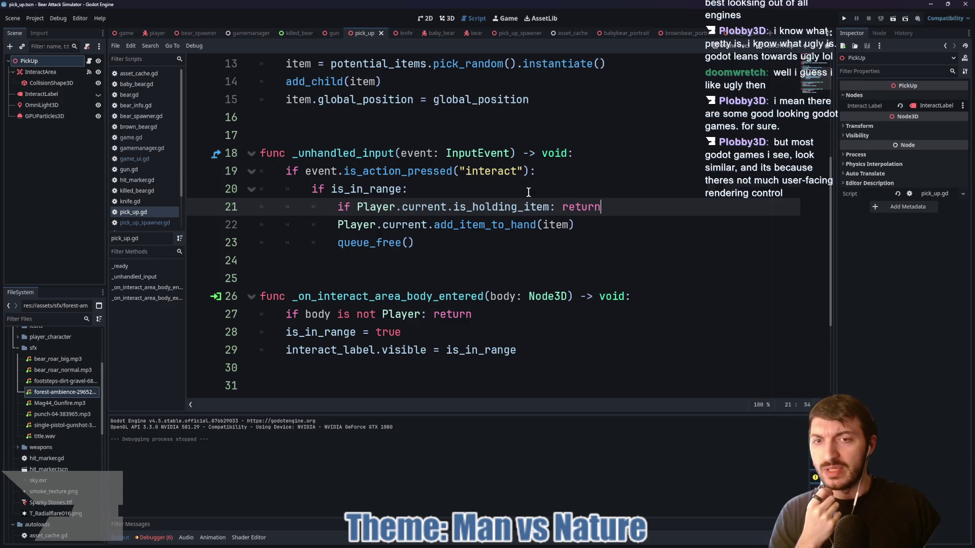
left_click(598, 223)
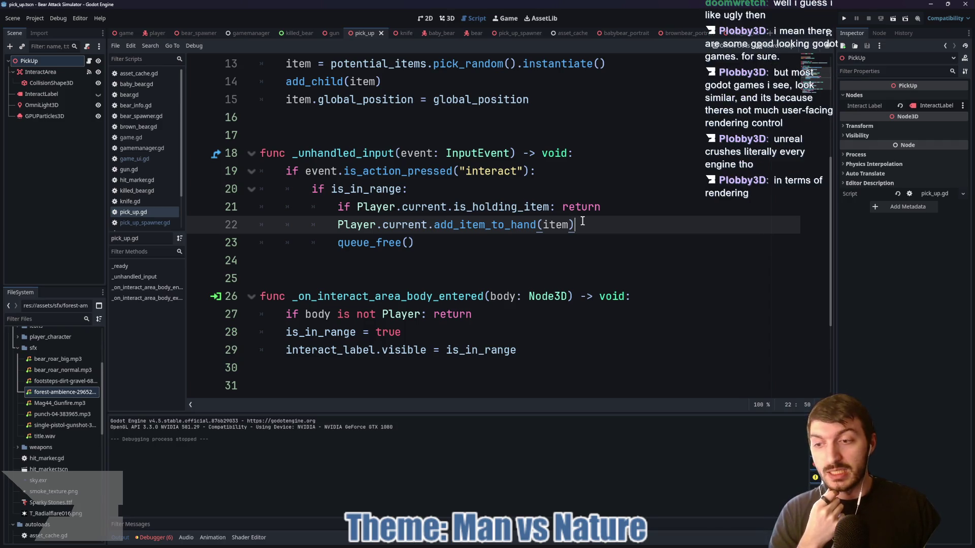
left_click(598, 206)
left_click(503, 207)
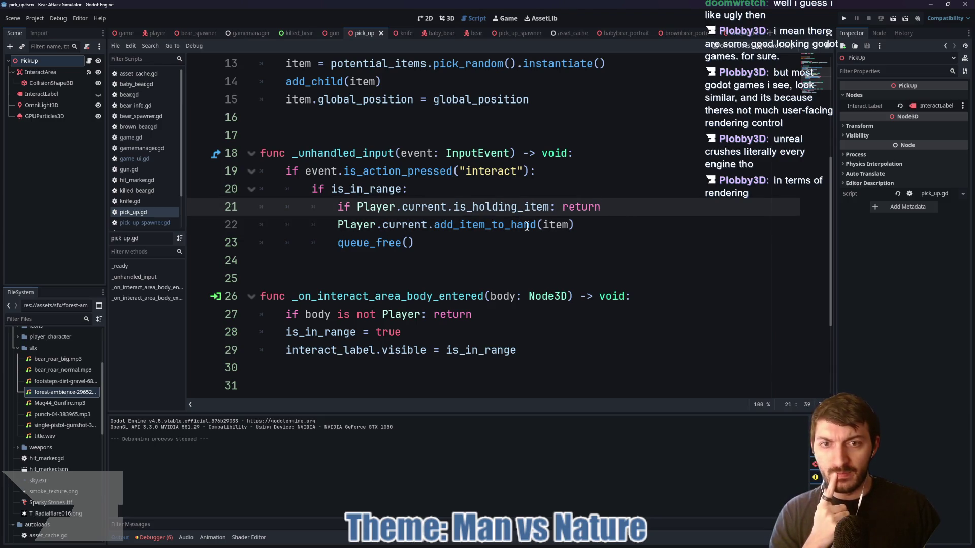
mouse_move(480, 226)
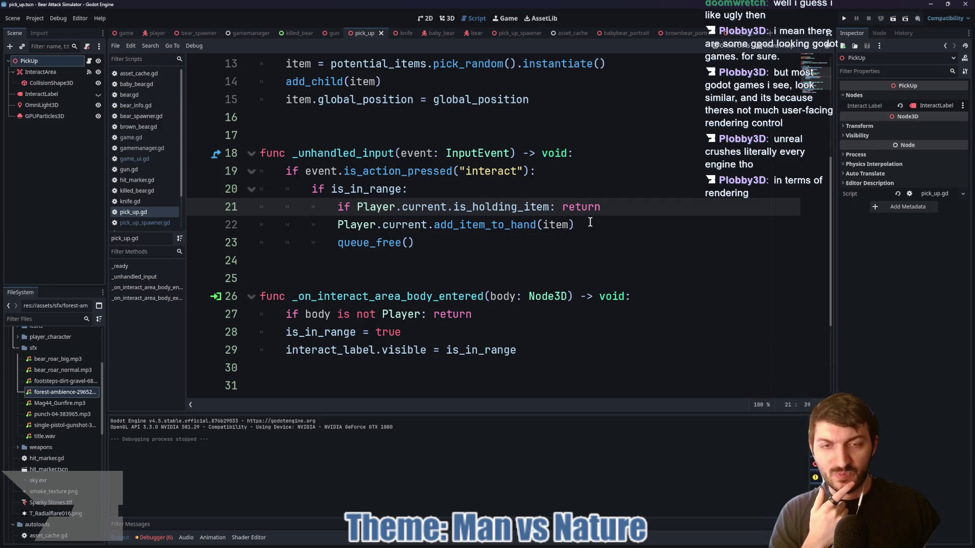
scroll(617, 210, "up", 2)
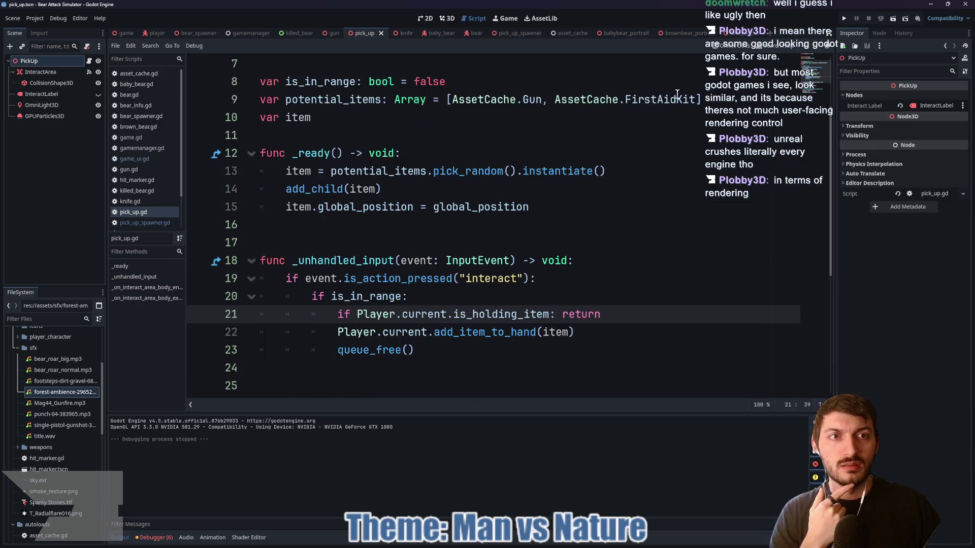
left_click(740, 35)
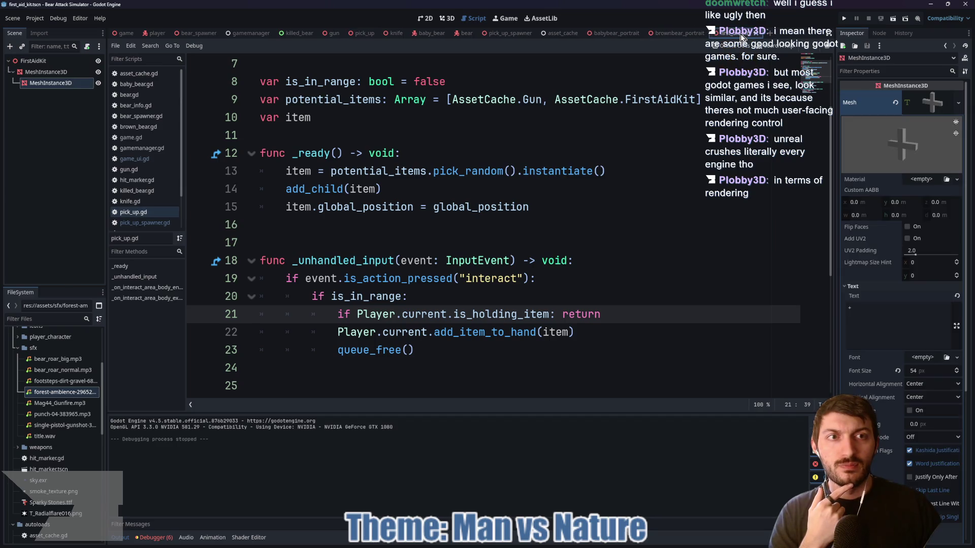
scroll(600, 293, "down", 1)
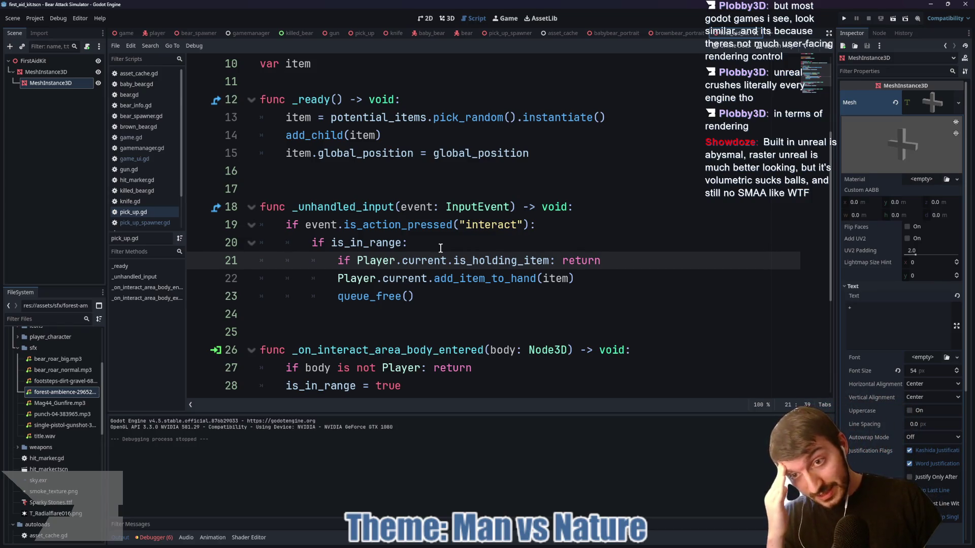
left_click(444, 246)
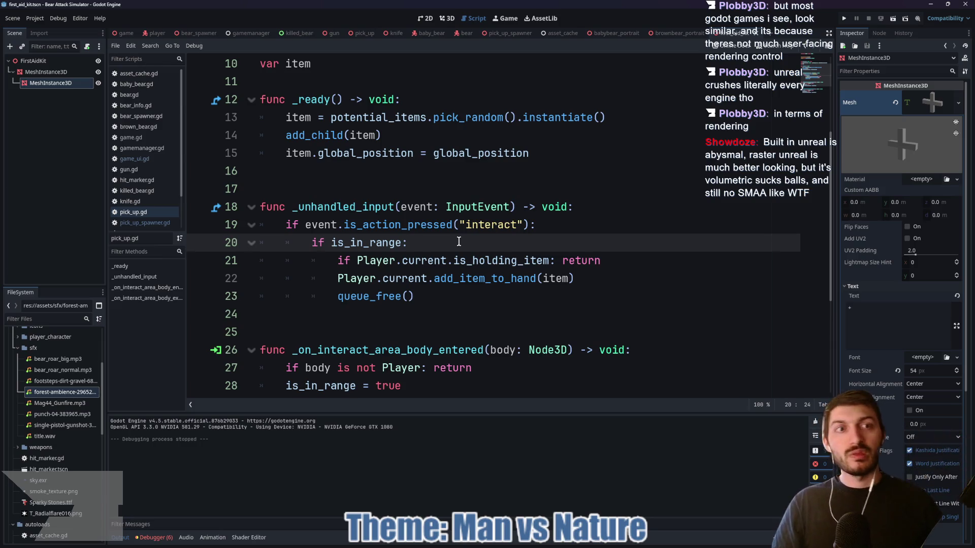
left_click(34, 61)
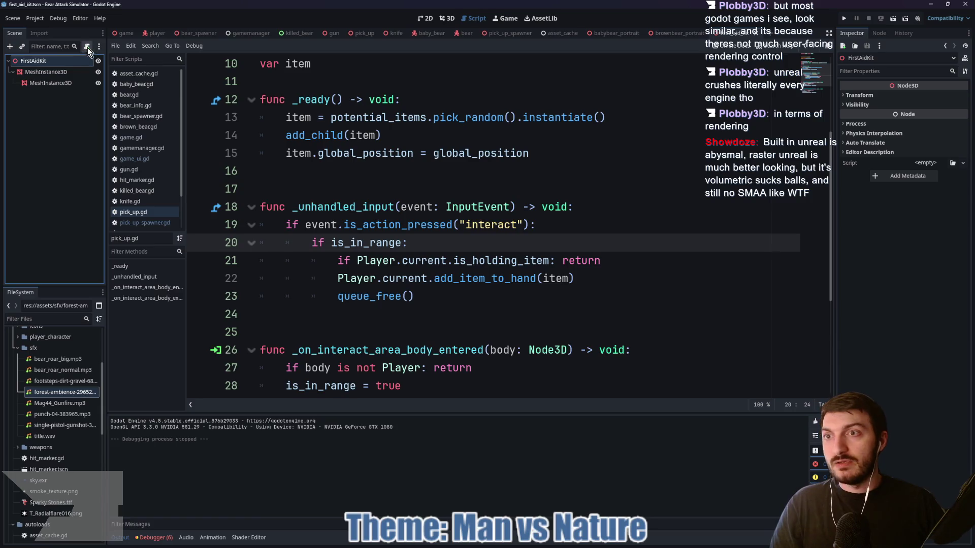
Attach first_aid_kit.gd to FirstAidKit with 'class_name FirstAidKit' and delete its _process function
left_click(87, 46)
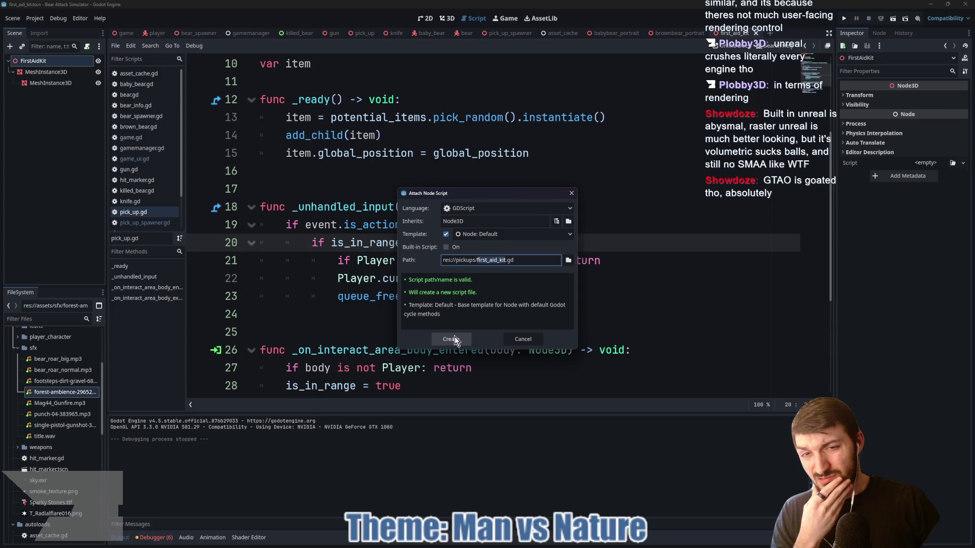
left_click(455, 337)
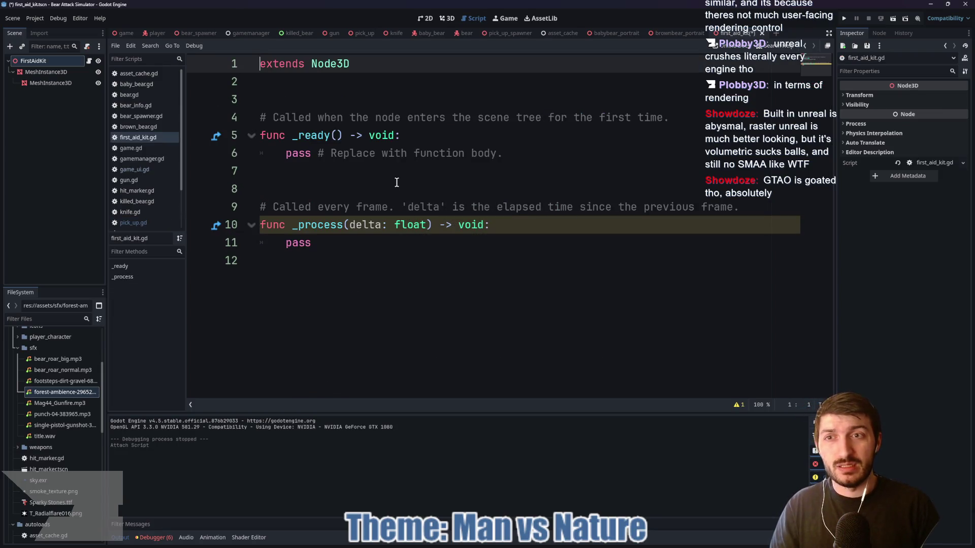
type("class_name FirstAidKit")
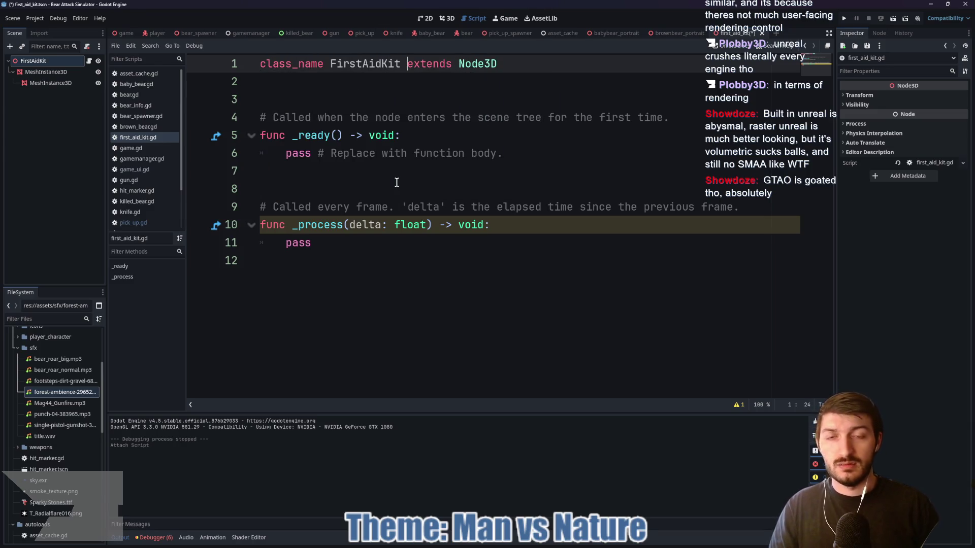
mouse_move(364, 252)
left_mouse_down()
mouse_move(233, 115)
mouse_move(224, 167)
mouse_move(256, 185)
left_mouse_up()
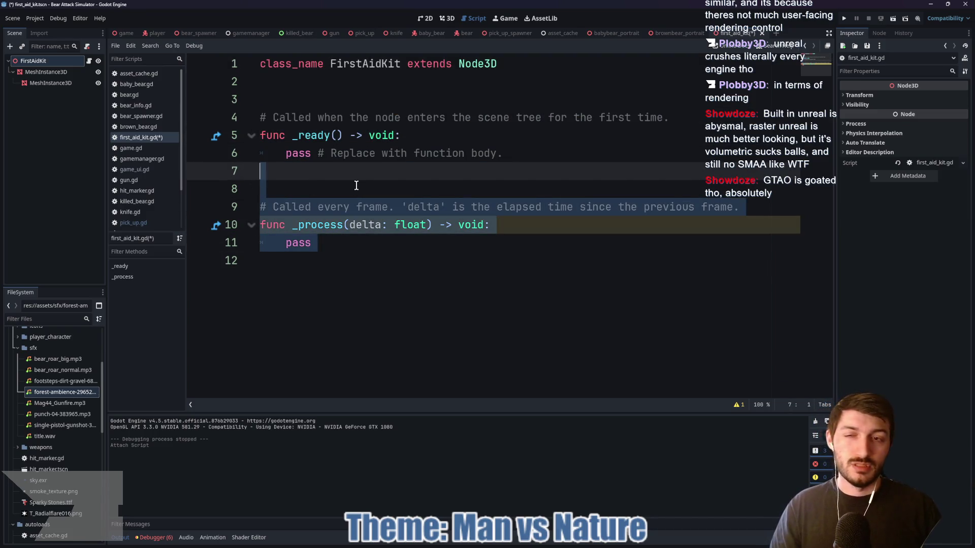
key("BackSpace")
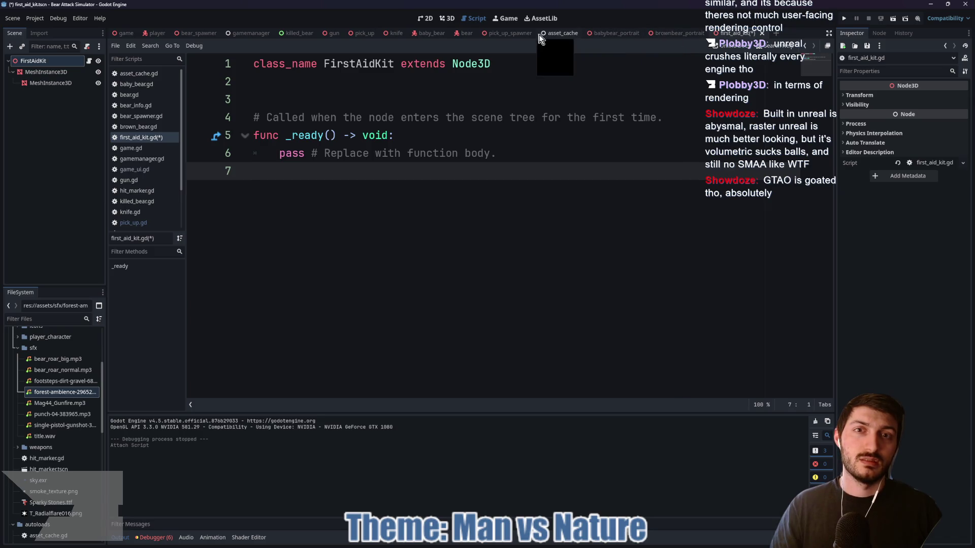
left_click(510, 33)
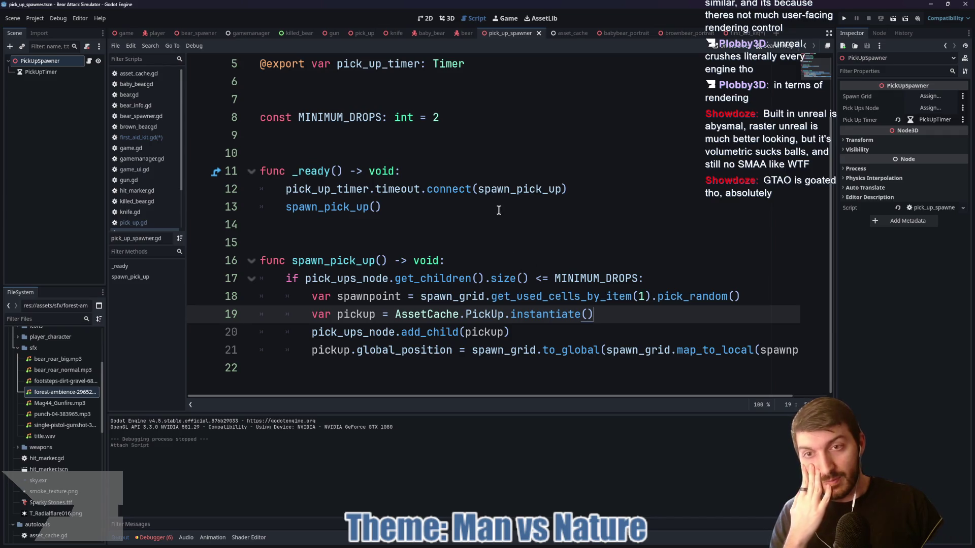
In pick_up.gd, add an 'if item is Gun:' check and indent lines 22–24 under it
left_click(372, 35)
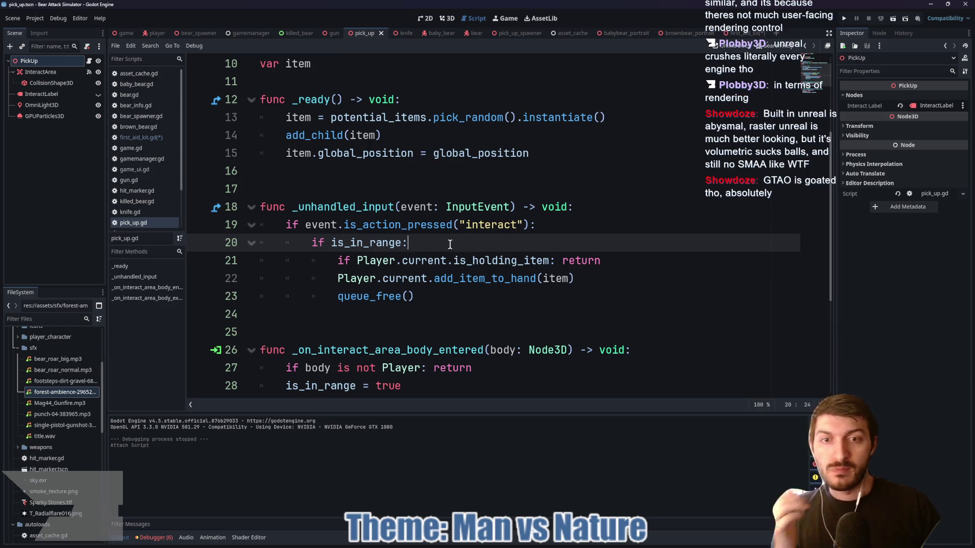
key("Return")
type("if item is not G")
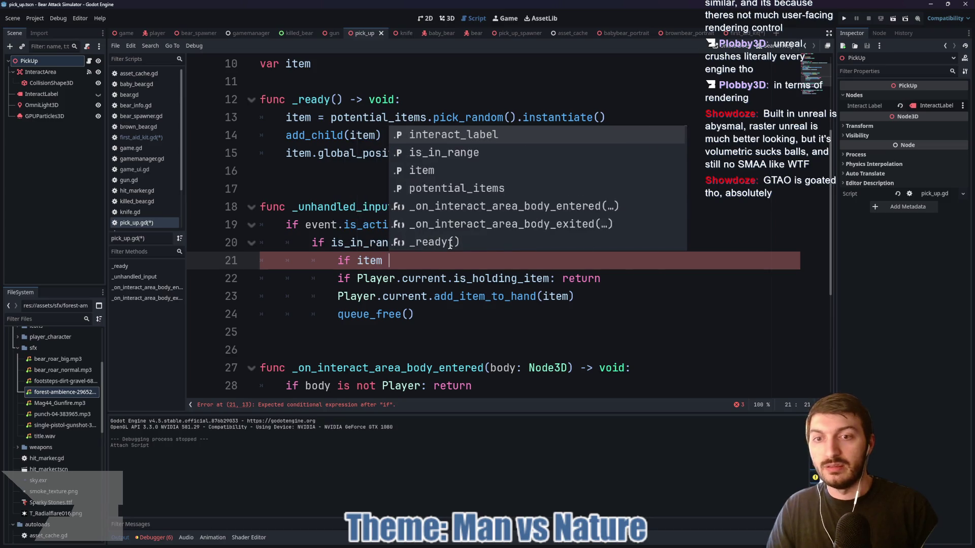
type("un")
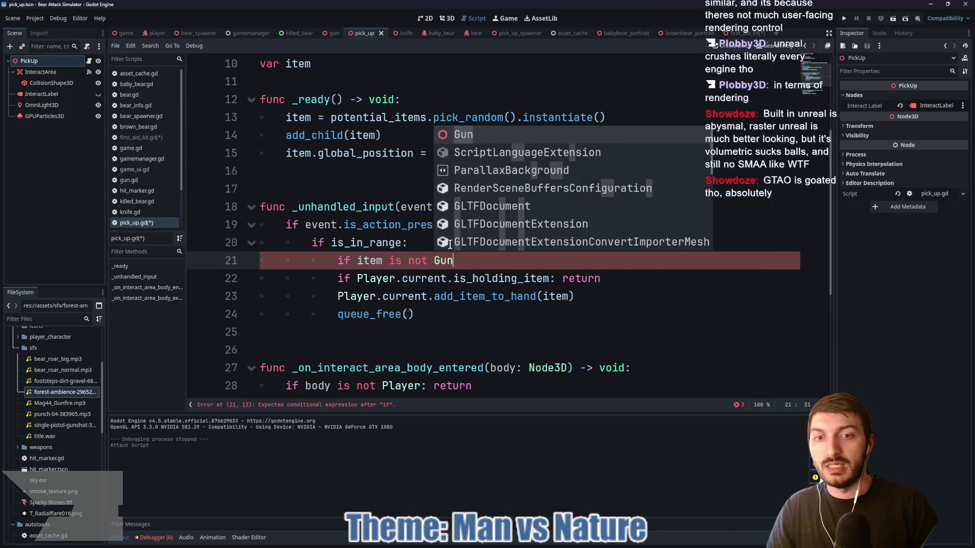
type(":")
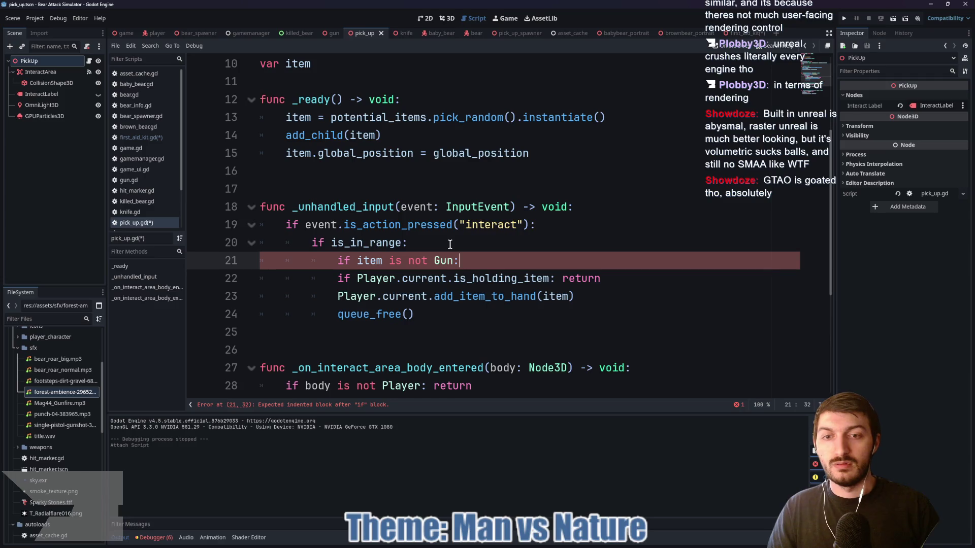
double_click(418, 261)
key("BackSpace")
key("BackSpace")
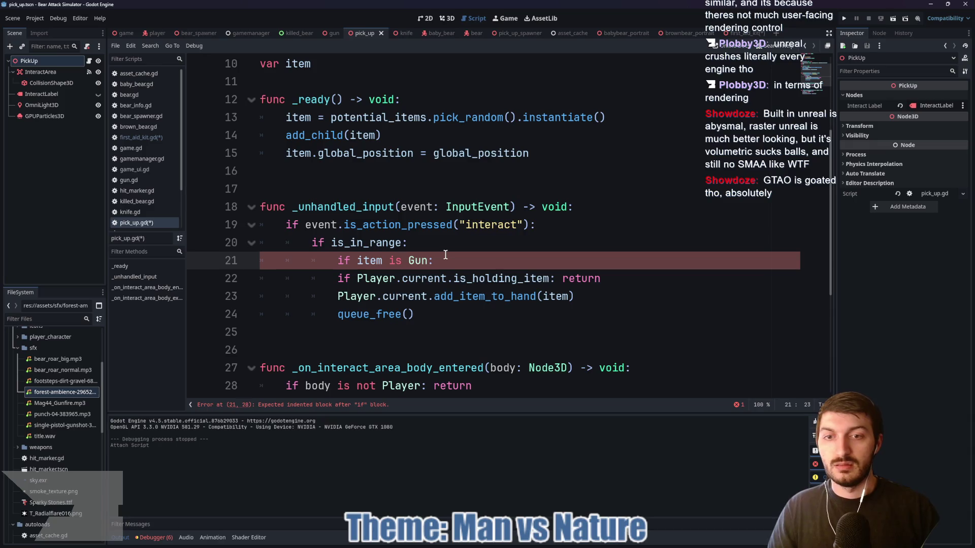
mouse_move(337, 277)
left_mouse_down()
mouse_move(528, 322)
mouse_move(513, 311)
left_mouse_up()
key("Tab")
left_click(408, 338)
Start a Player.current.health line after the Gun branch, then erase it, leaving line 25 blank
key("Tab")
key("Tab")
key("Tab")
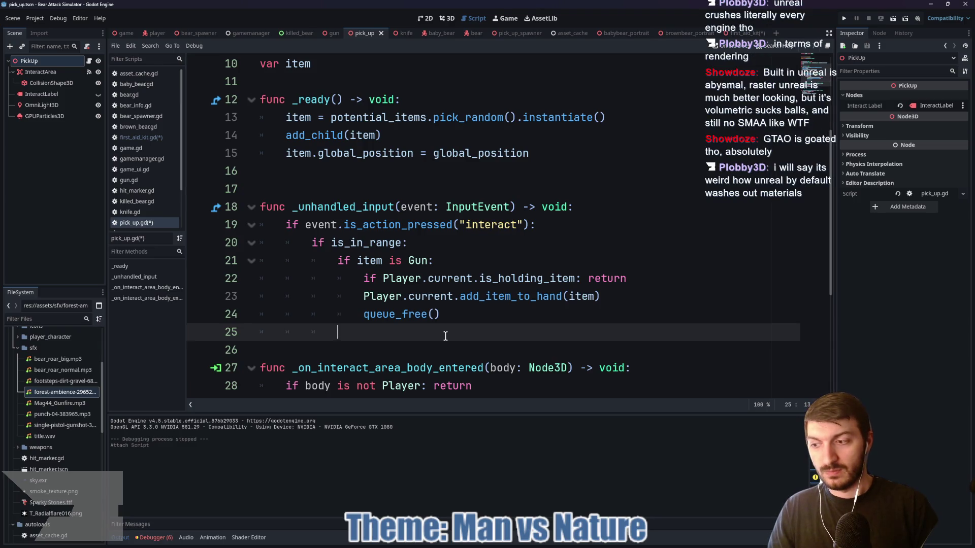
type("Player.curr")
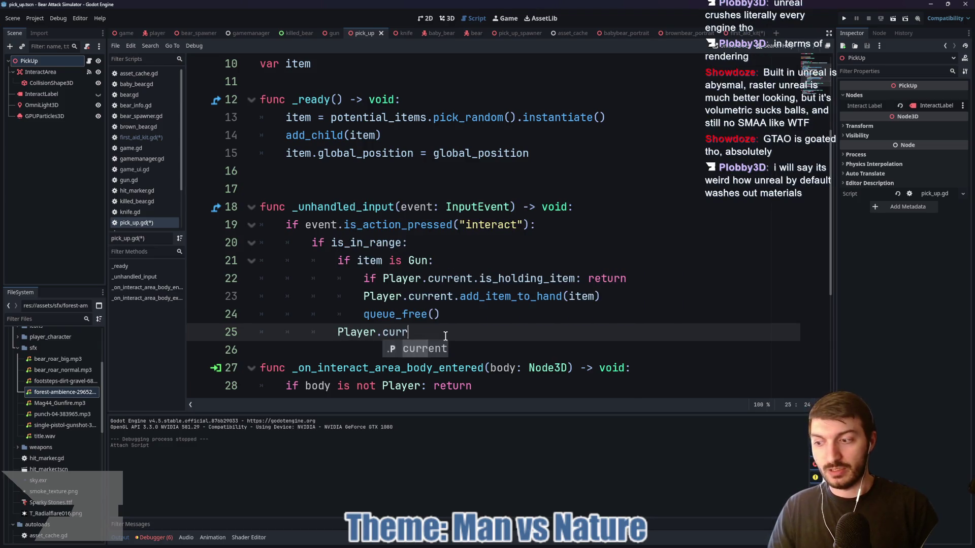
type("ent.health _")
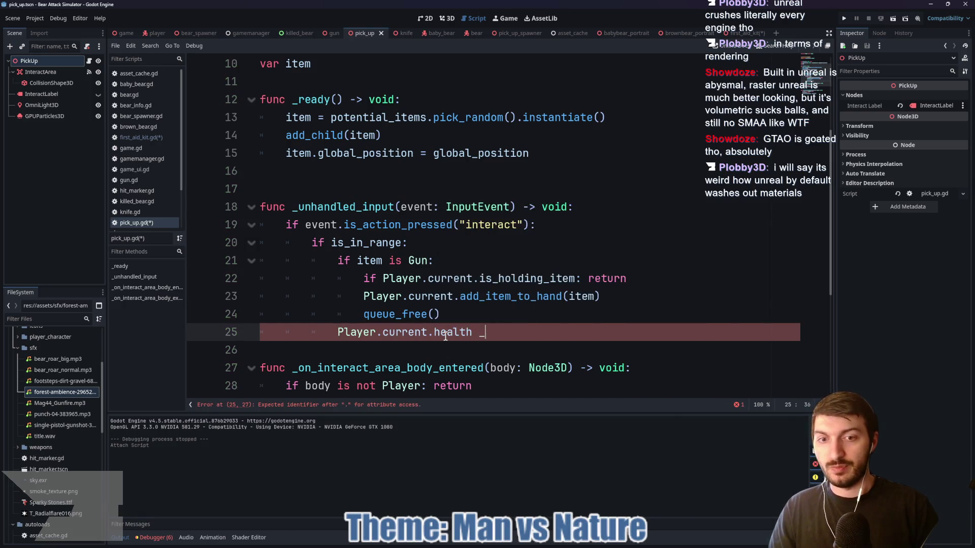
key("BackSpace")
type("+=")
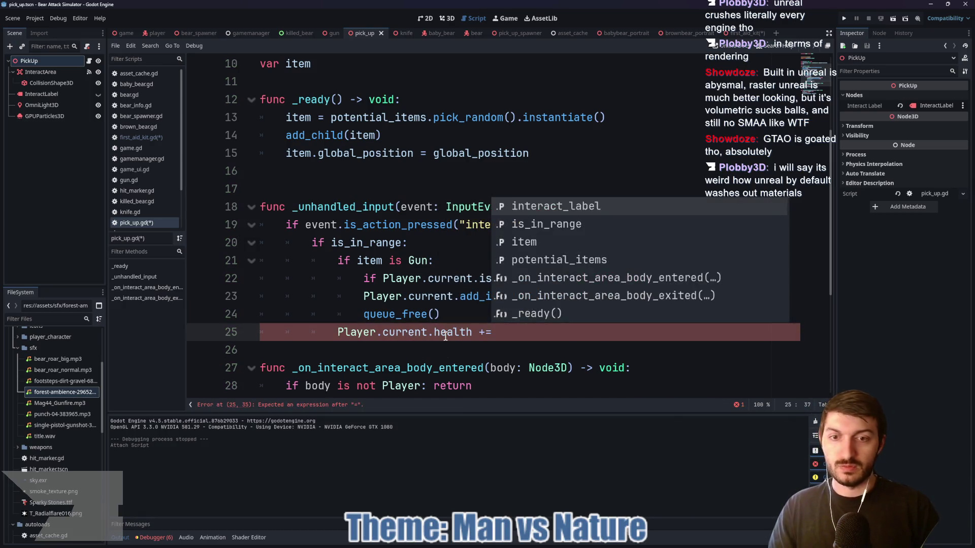
key("BackSpace")
key("BackSpace")
key("BackSpace")
key("BackSpace")
key("BackSpace")
key("BackSpace")
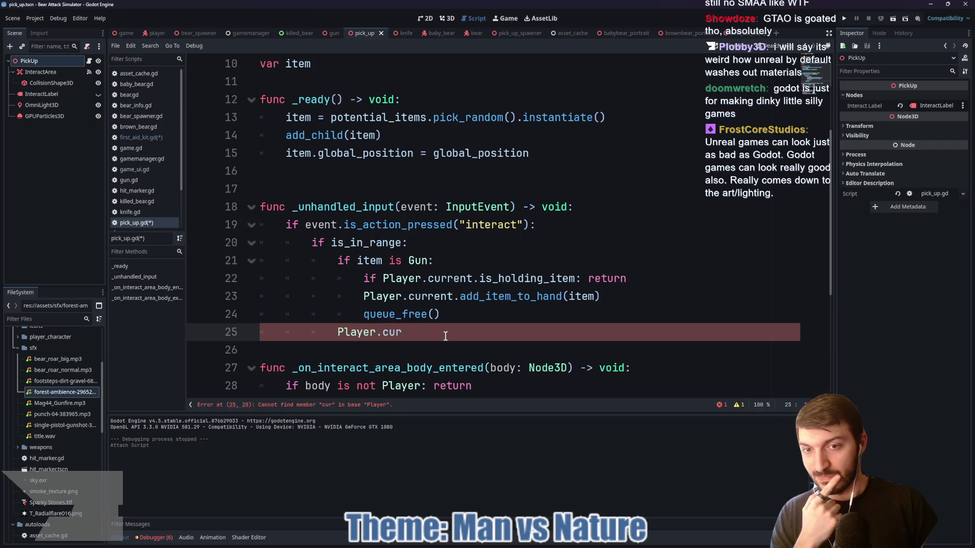
type("ent.")
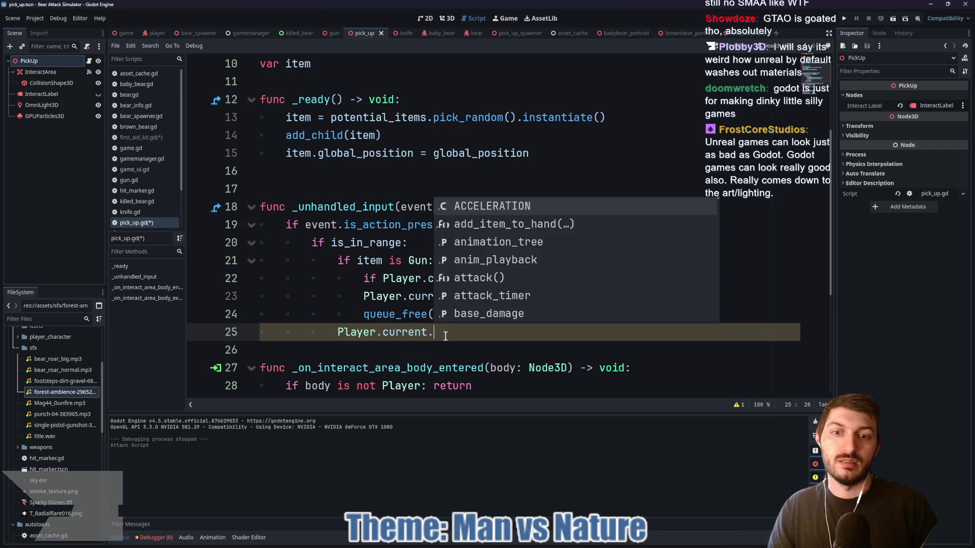
type("health -")
key("BackSpace")
key("BackSpace")
key("BackSpace")
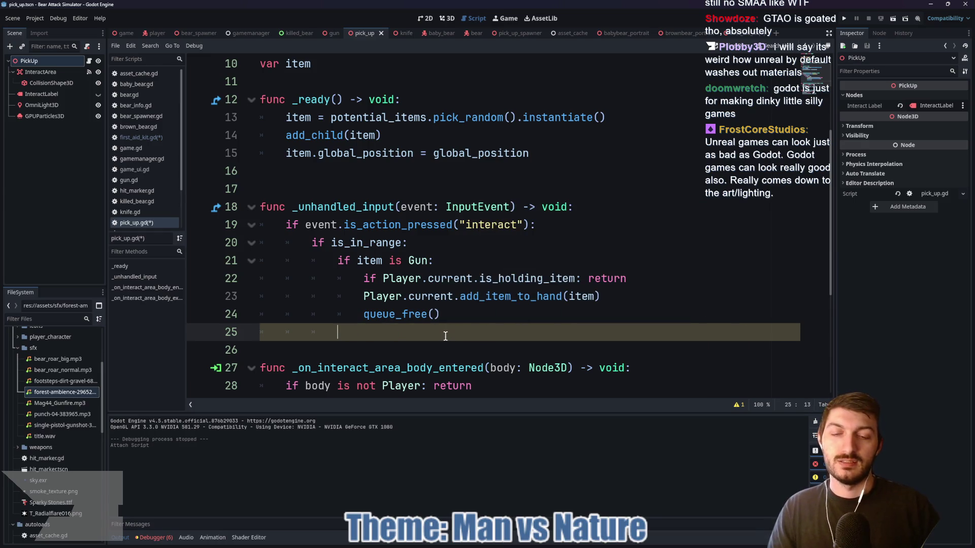
left_click_drag(434, 260, 260, 259)
Delete the 'if item is Gun:' line and dedent the three lines beneath it
key("BackSpace")
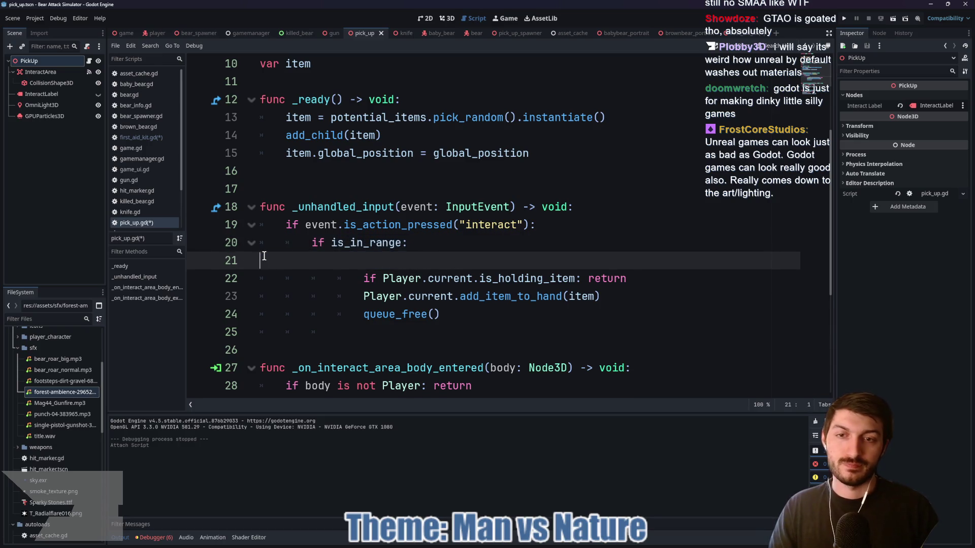
key("Delete")
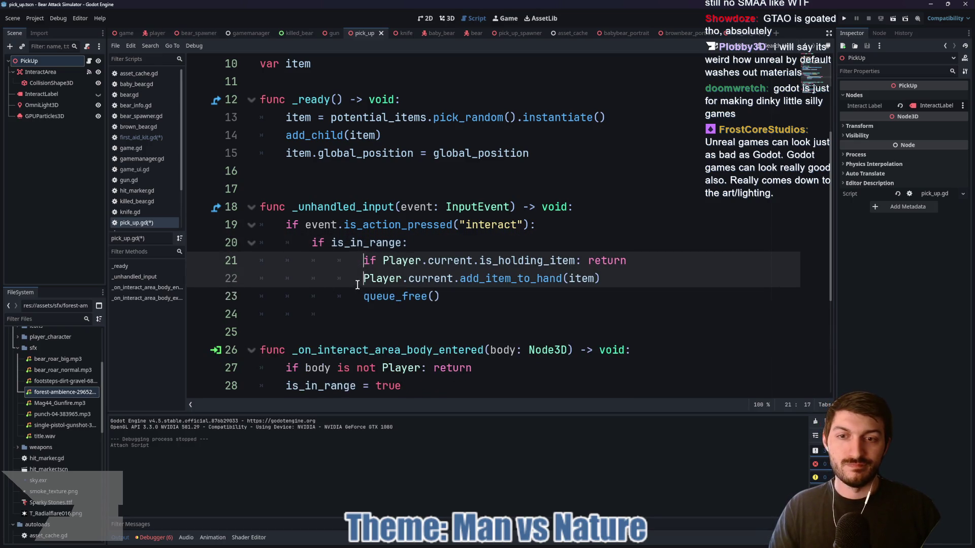
left_click(358, 297, "shift")
key("shift+Tab")
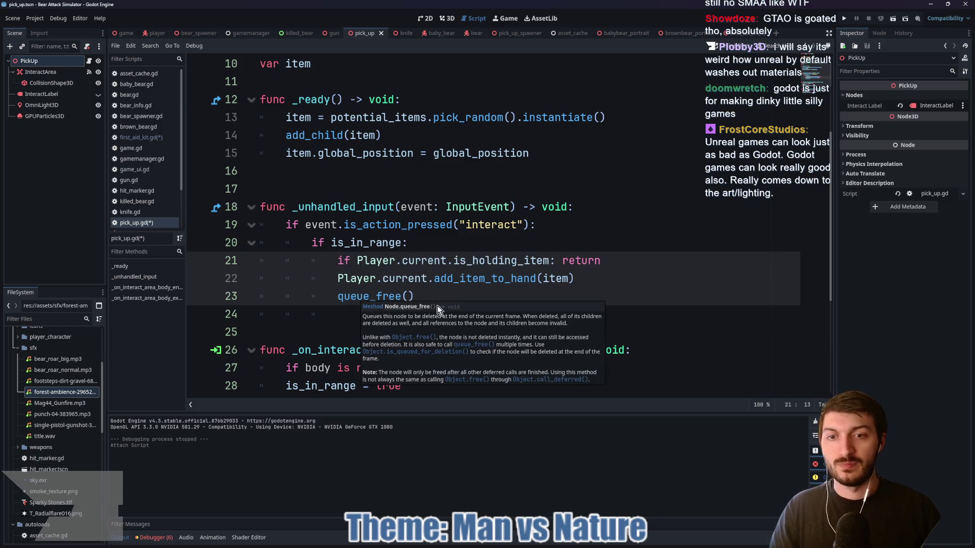
left_click(435, 299)
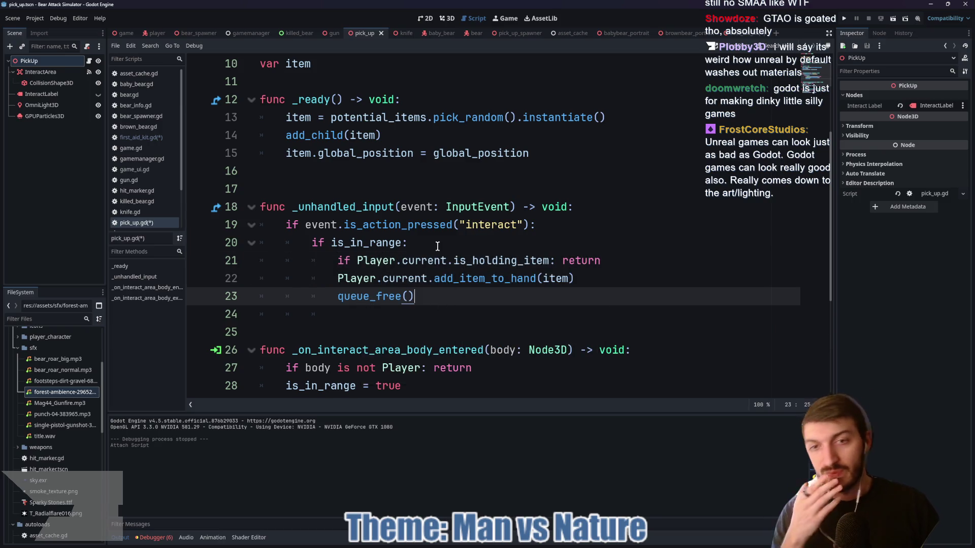
Try adding 'and item is Gun' after is_holding_item on line 21, then remove it
left_click(550, 260)
type("and item")
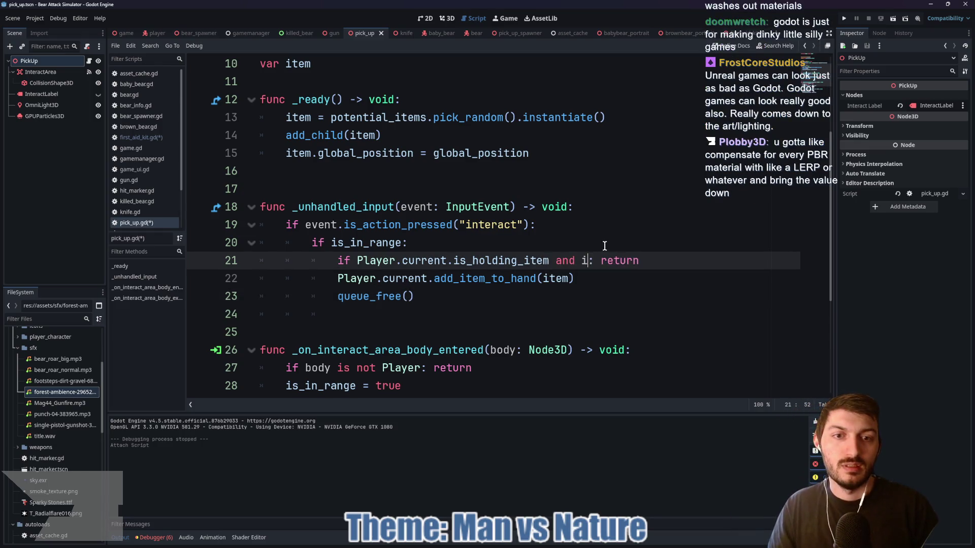
type(" is Gun")
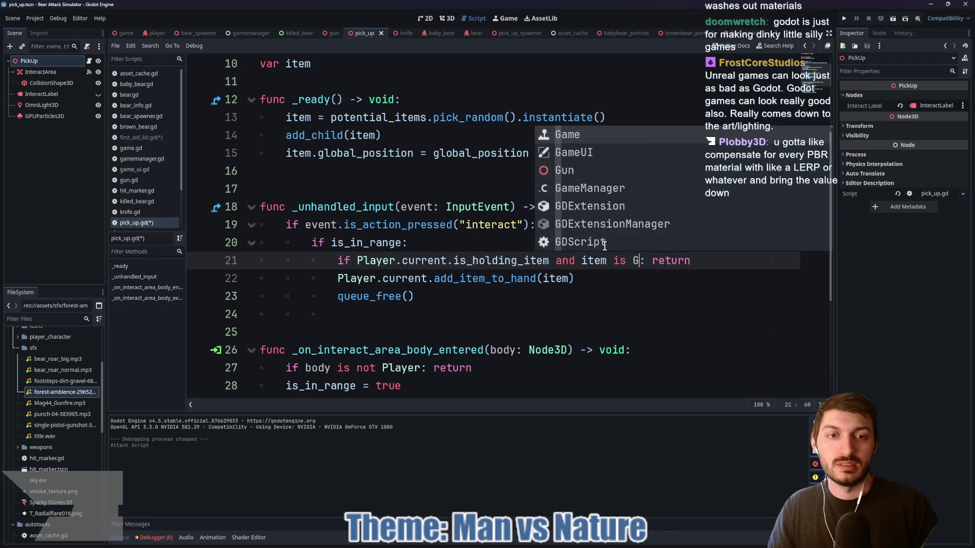
left_click(647, 284)
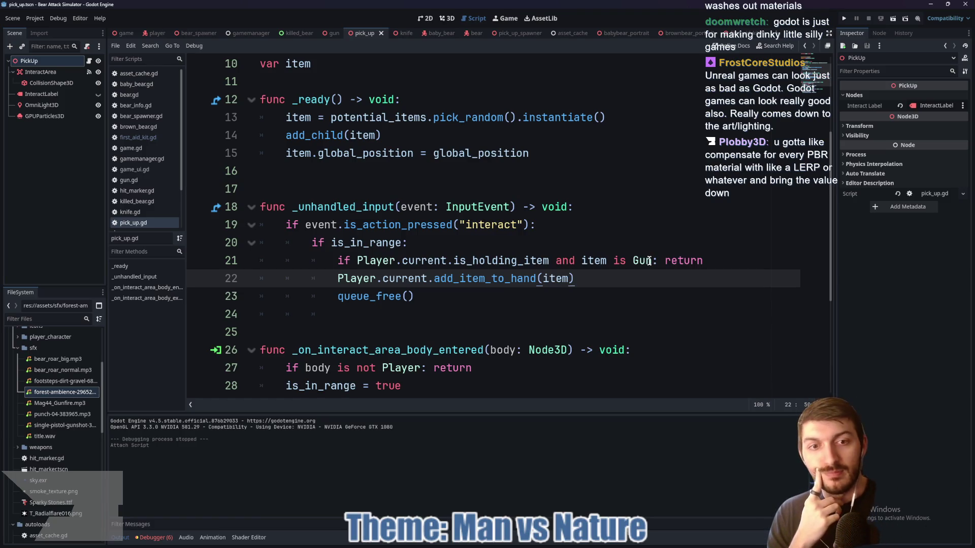
left_click_drag(651, 261, 552, 261)
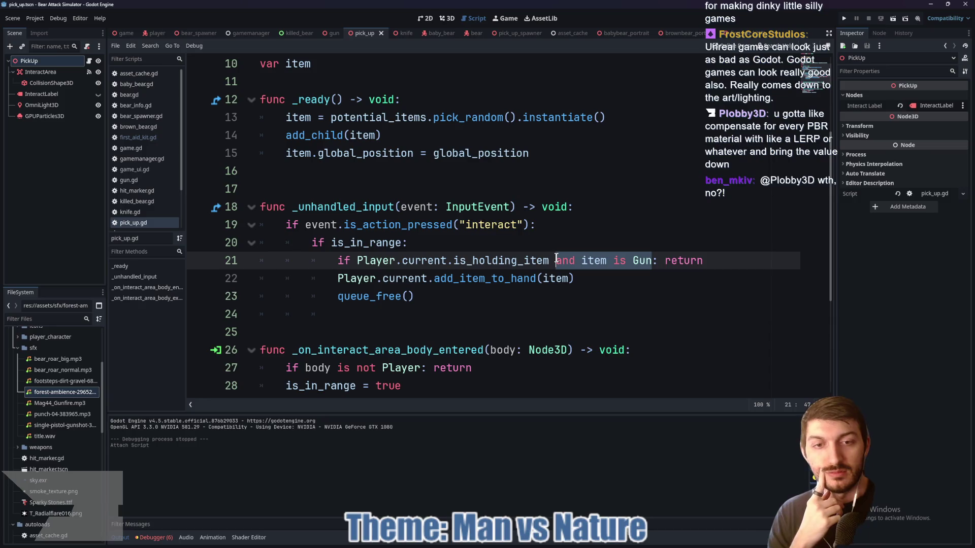
key("BackSpace")
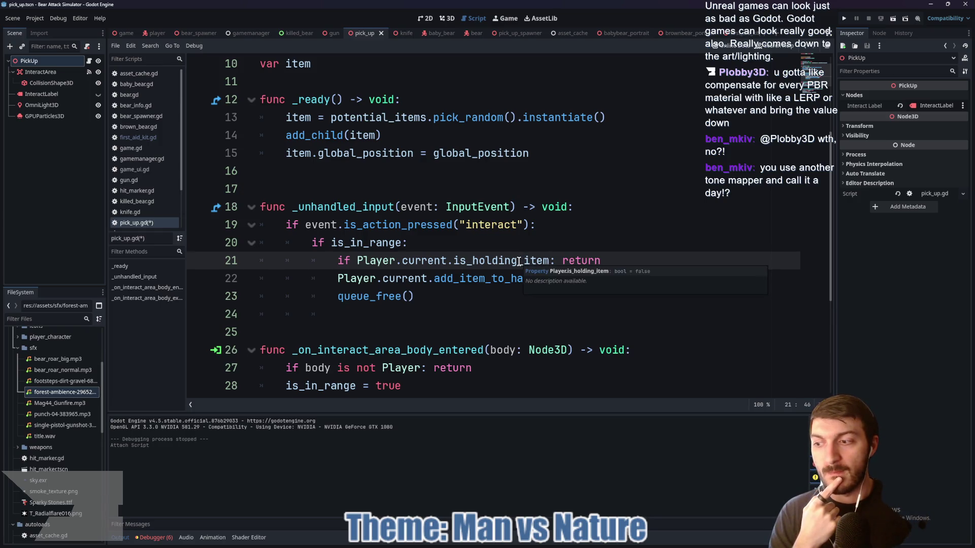
Review the return and queue_free() lines, then open the first_aid_kit scene and script
key("Up")
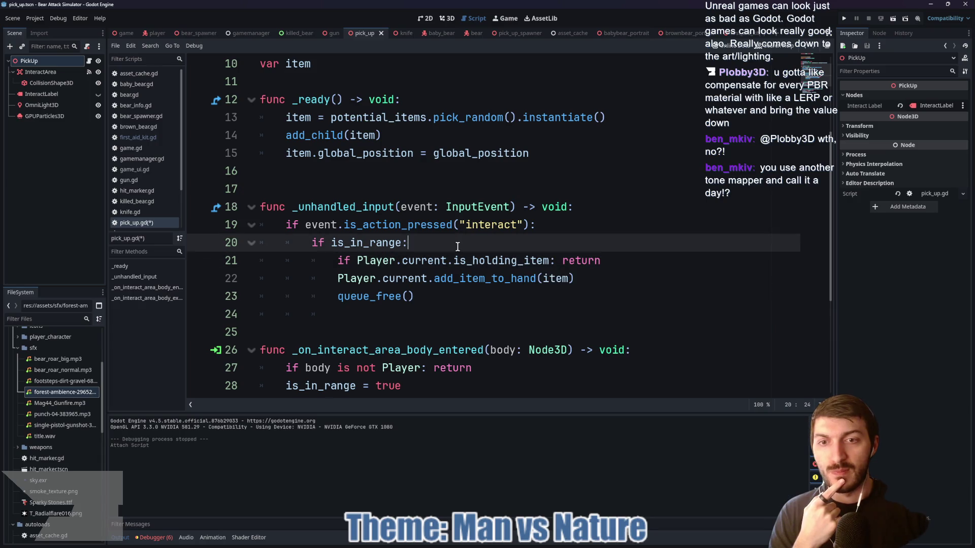
key("Down")
key("Down")
left_click(434, 303)
left_click(570, 286)
left_click(604, 261)
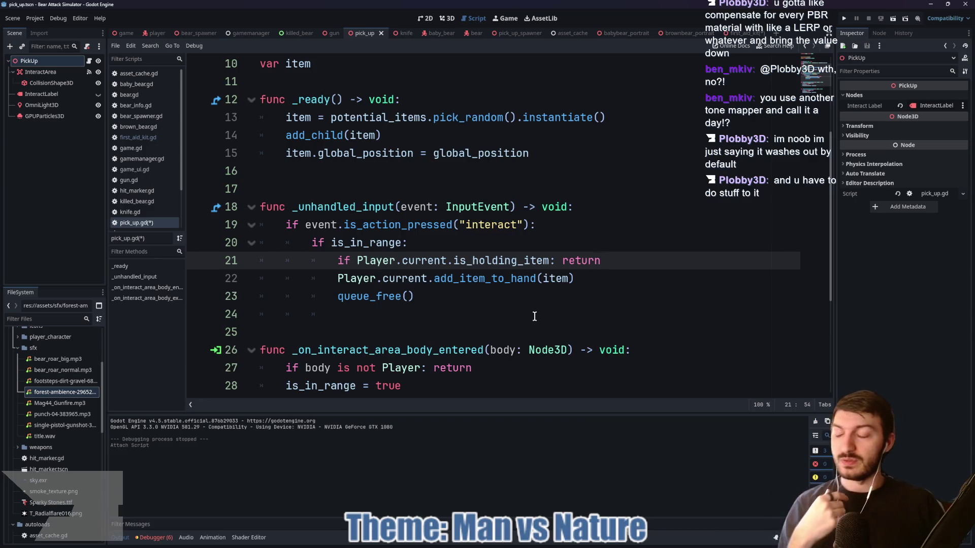
left_click(486, 304)
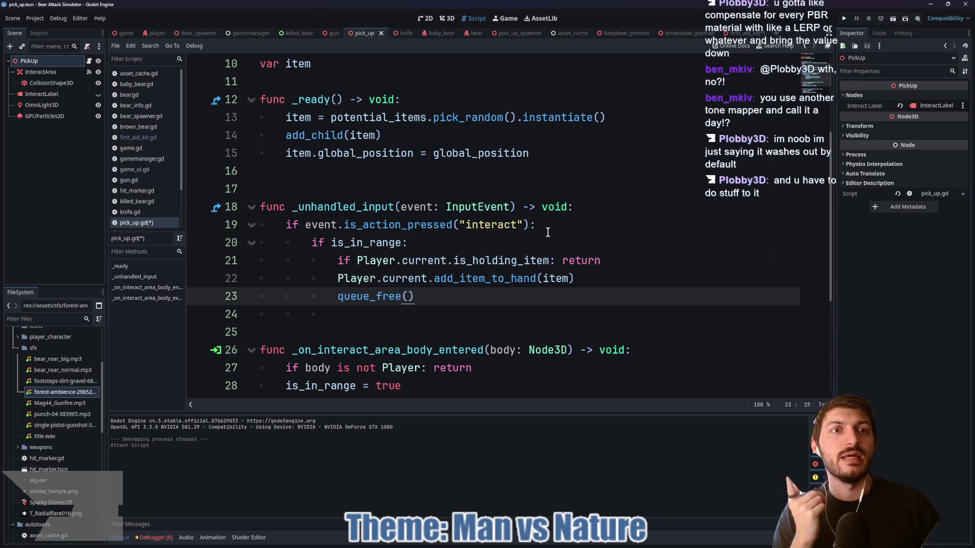
left_click(743, 34)
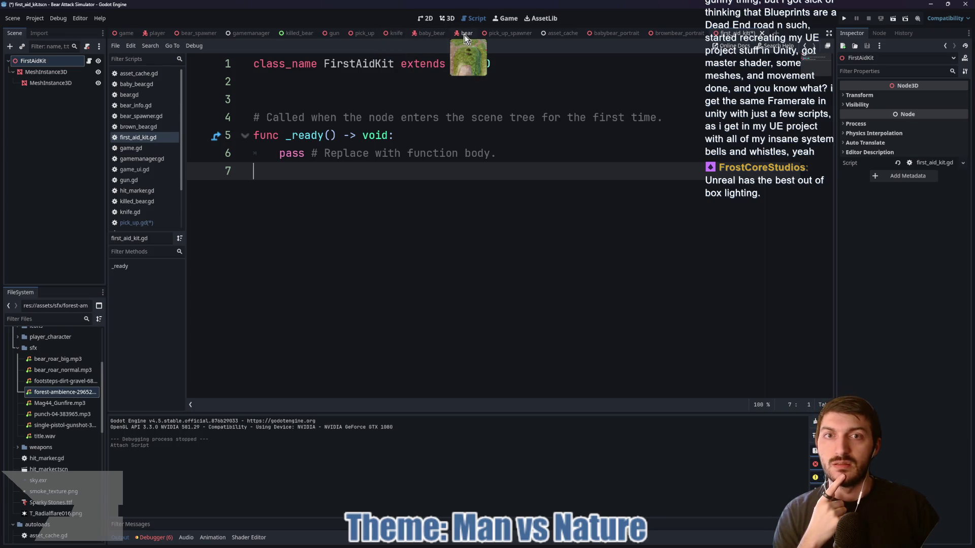
Extend line 21 of pick_up.gd with 'and item is not FirstAidKit'
left_click(513, 34)
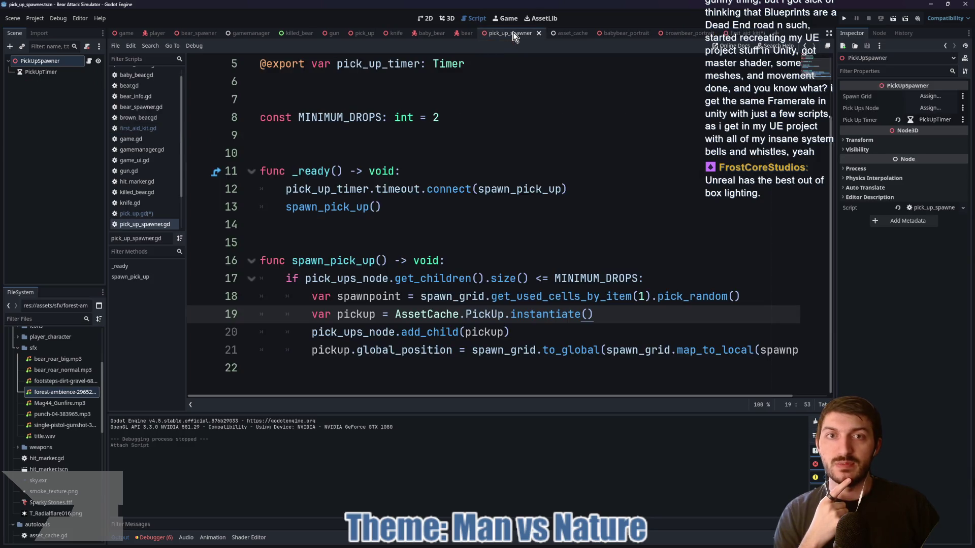
left_click(363, 34)
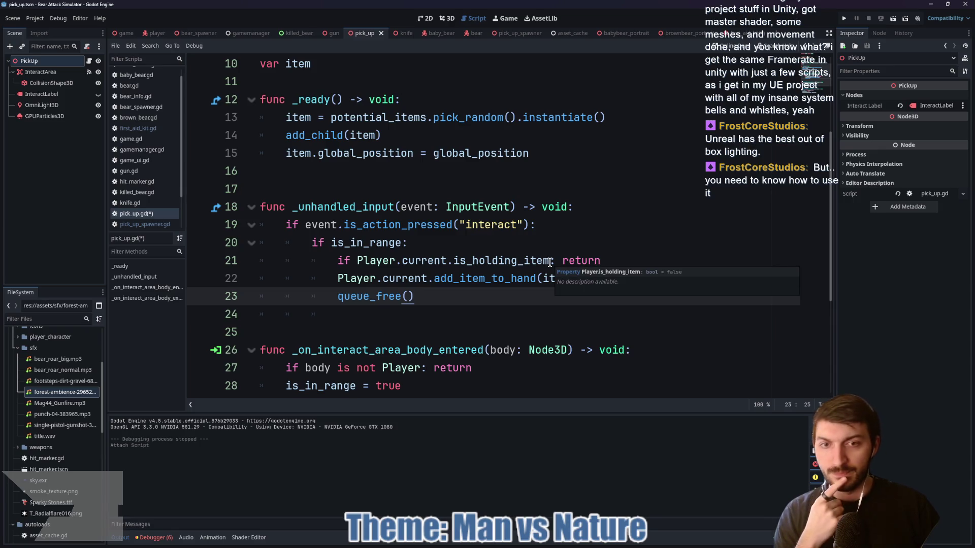
left_click(550, 263)
type("and item is not FirstA")
key("Return")
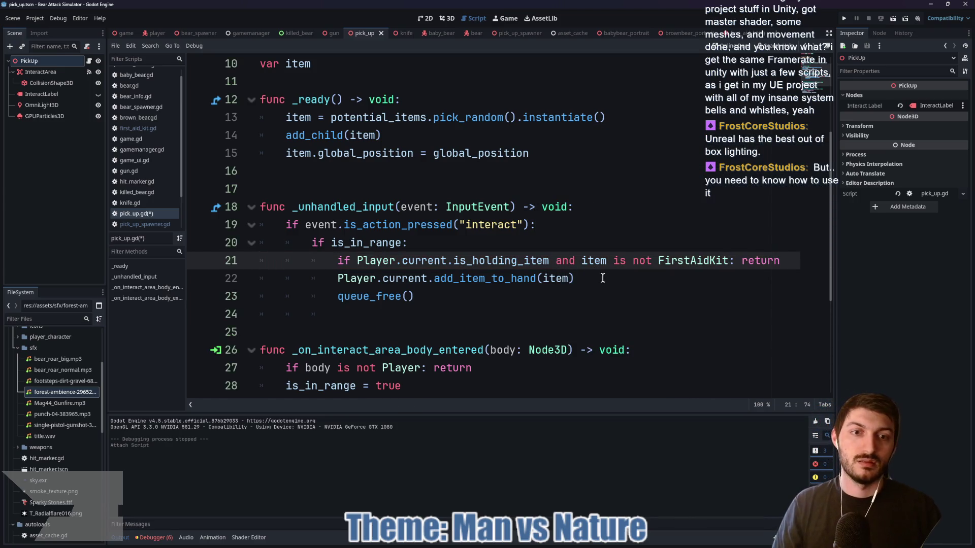
Save pick_up.gd and jump to the add_item_to_hand definition in player.gd
left_click(603, 278)
key("ctrl+s")
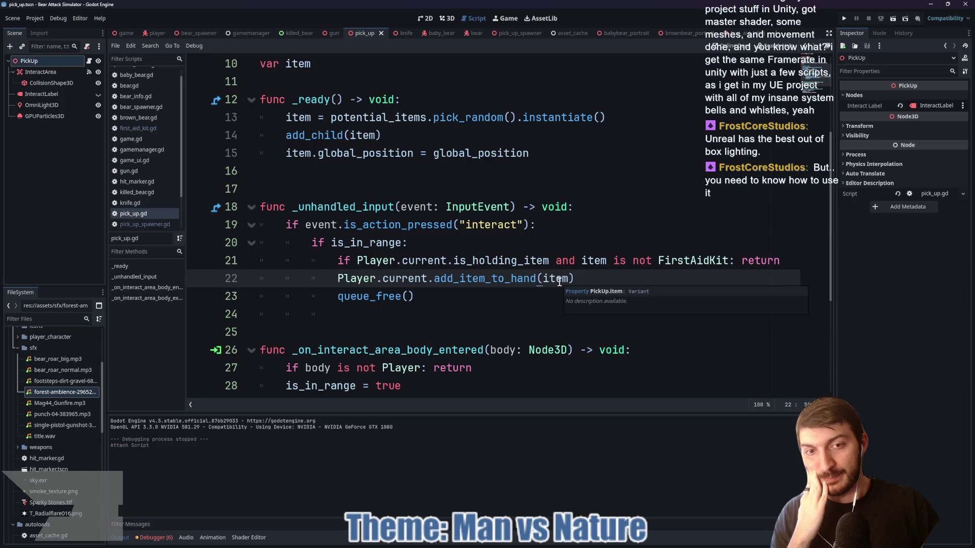
left_click(475, 282, "ctrl")
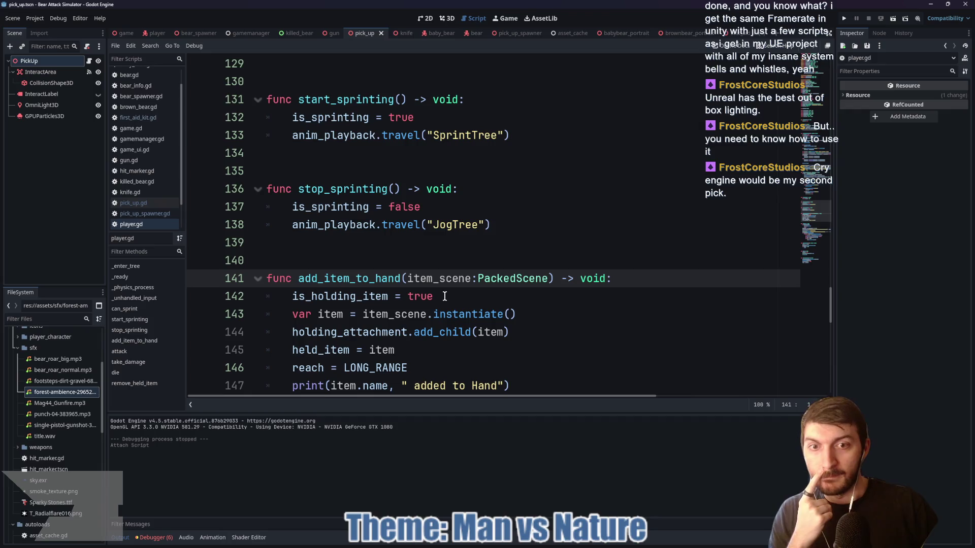
scroll(528, 287, "down", 1)
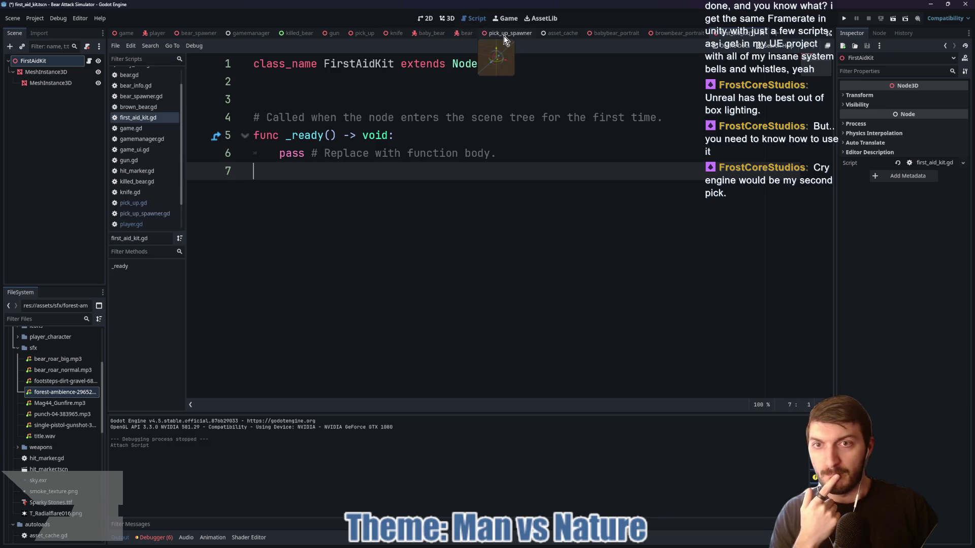
Replace the _ready pass line with 'if get_parent() is Player:'
left_click_drag(497, 154, 281, 156)
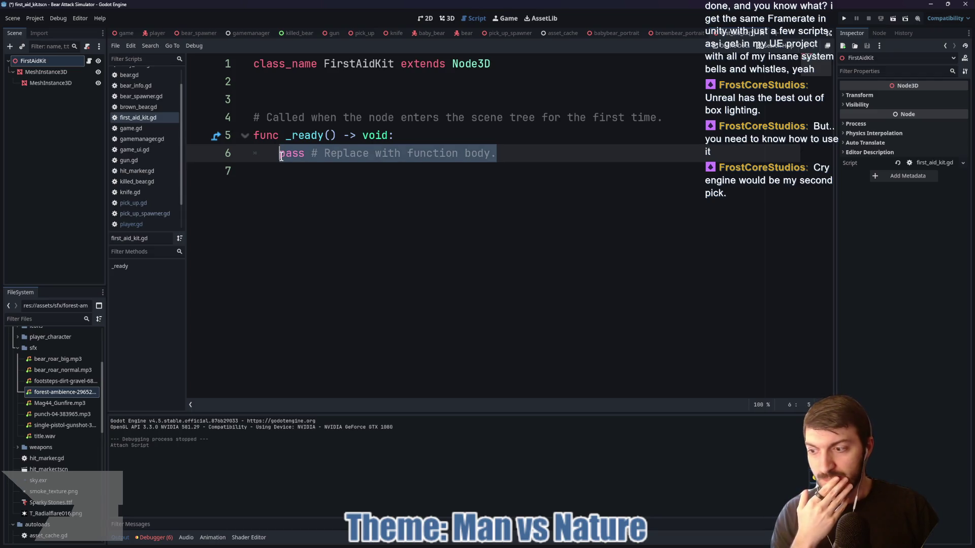
type("if ")
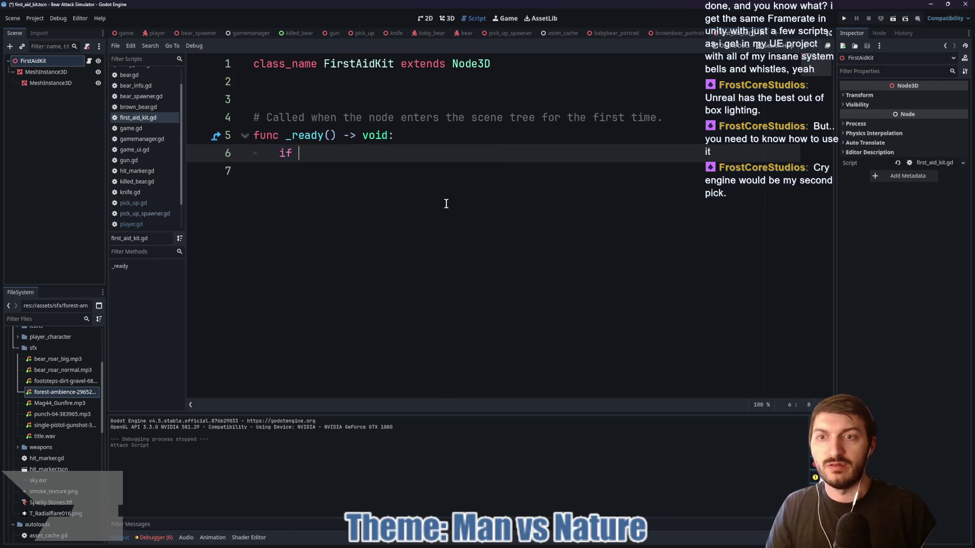
type("parent")
key("BackSpace")
key("BackSpace")
key("BackSpace")
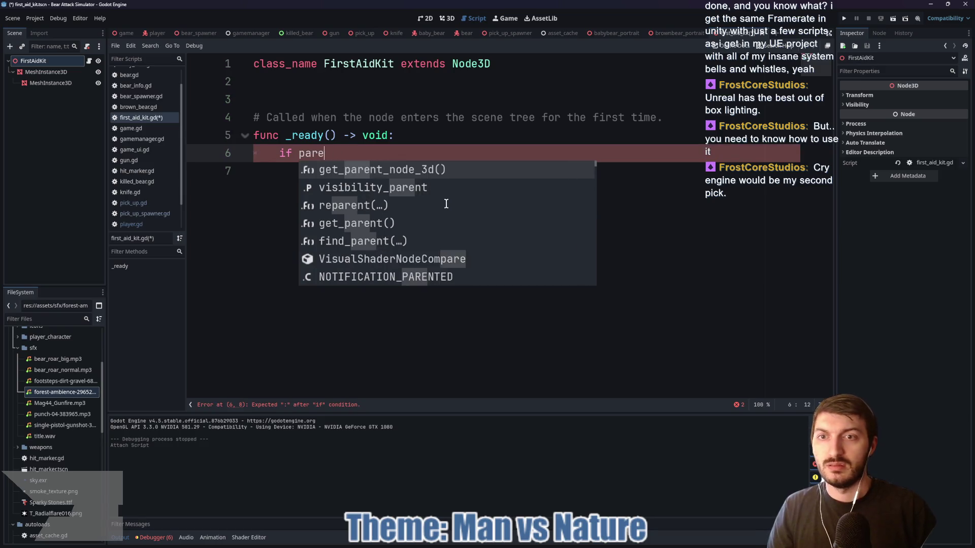
key("BackSpace")
type("get_[a")
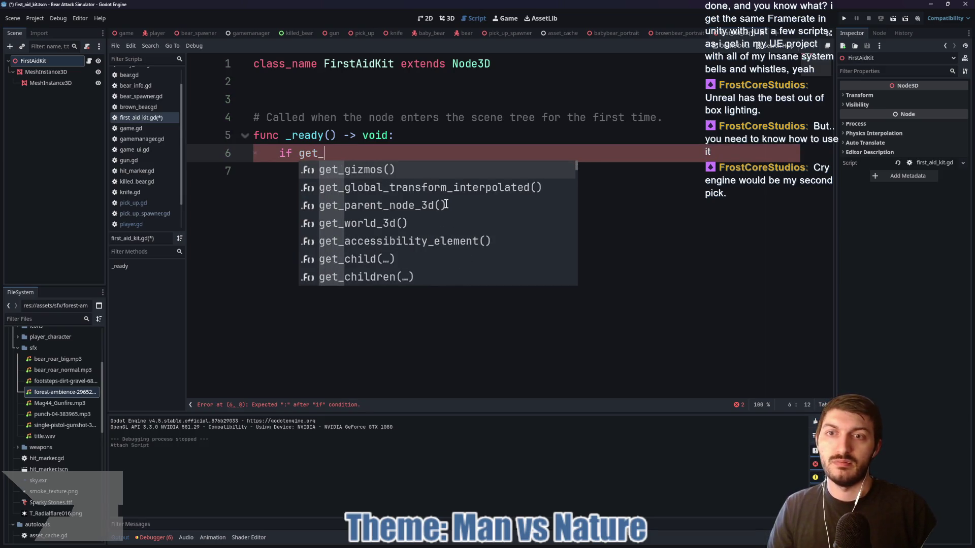
key("BackSpace")
key("BackSpace")
key("BackSpace")
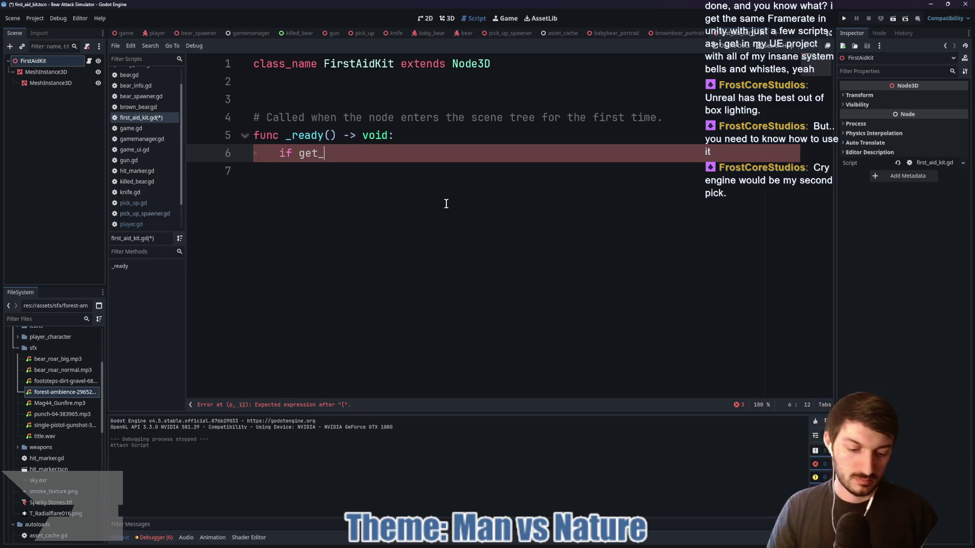
type("parent() is Player")
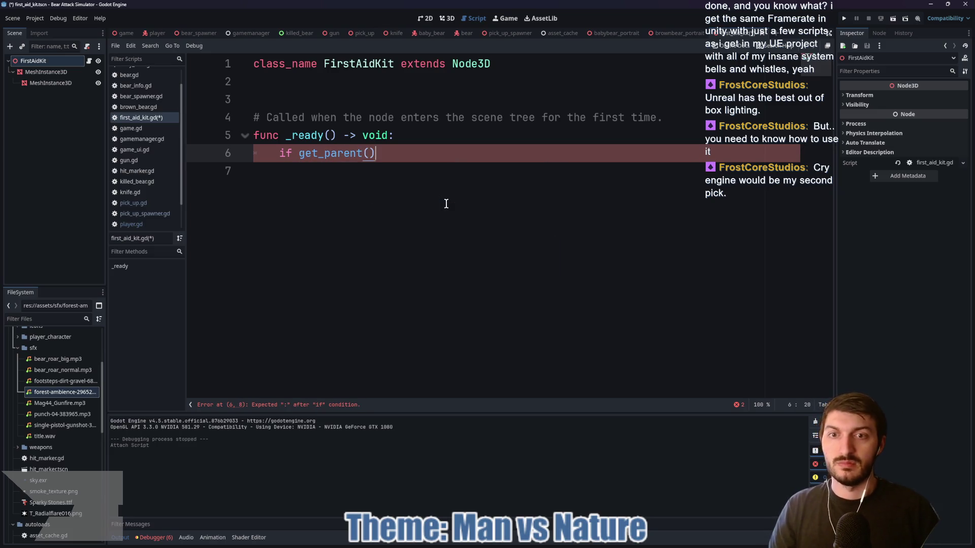
type(":")
key("Return")
Add Player.current.health += Player.current.max_health * 0.15 under the if and save
type("Player.cur")
key("Return")
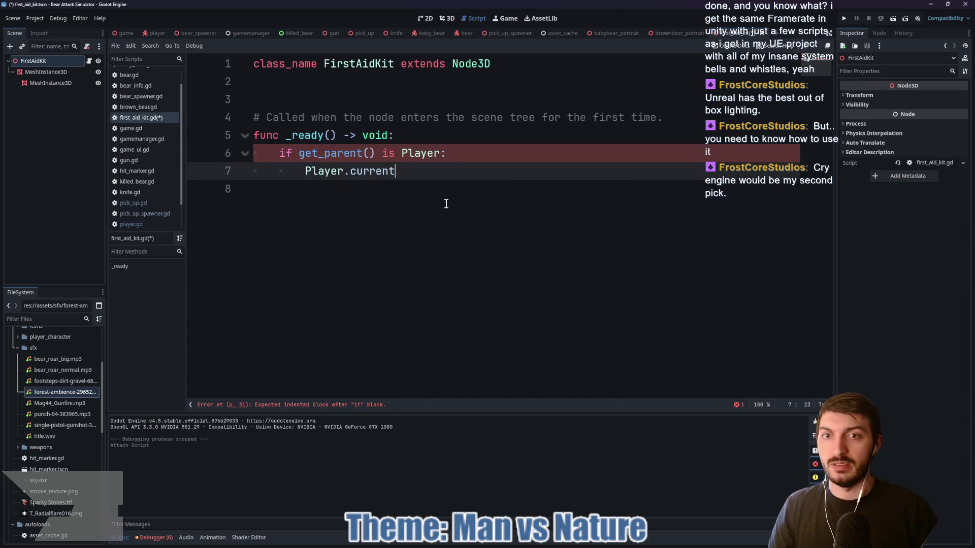
type(".health _")
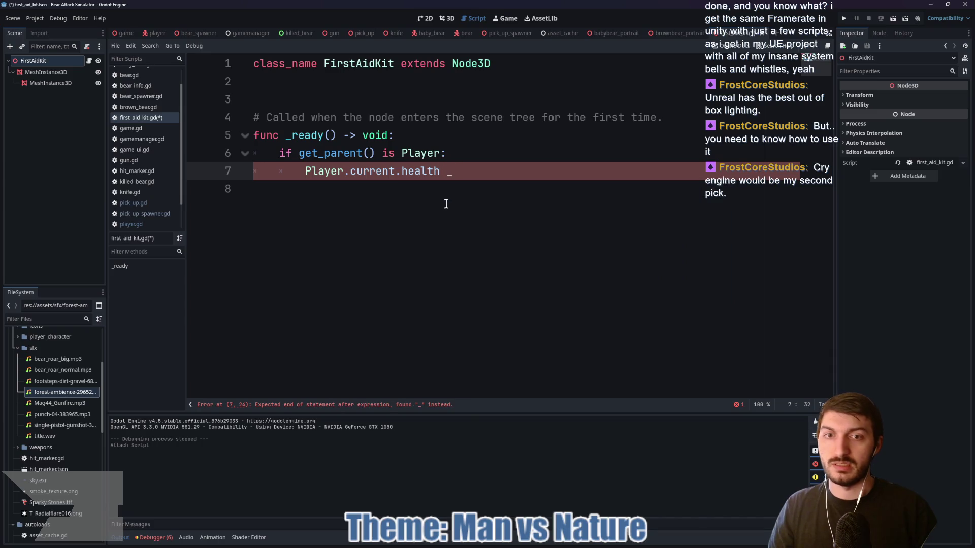
key("BackSpace")
type("+=")
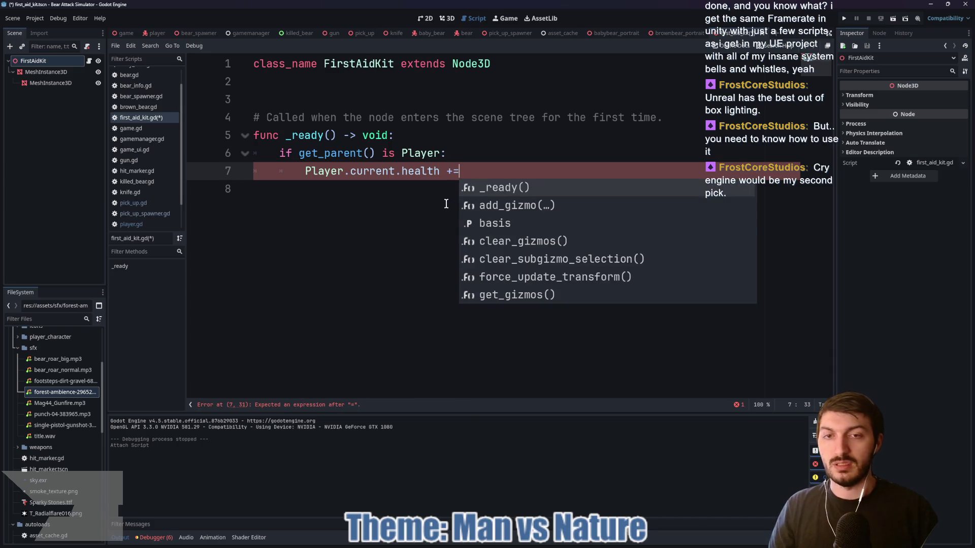
type(" Player.current")
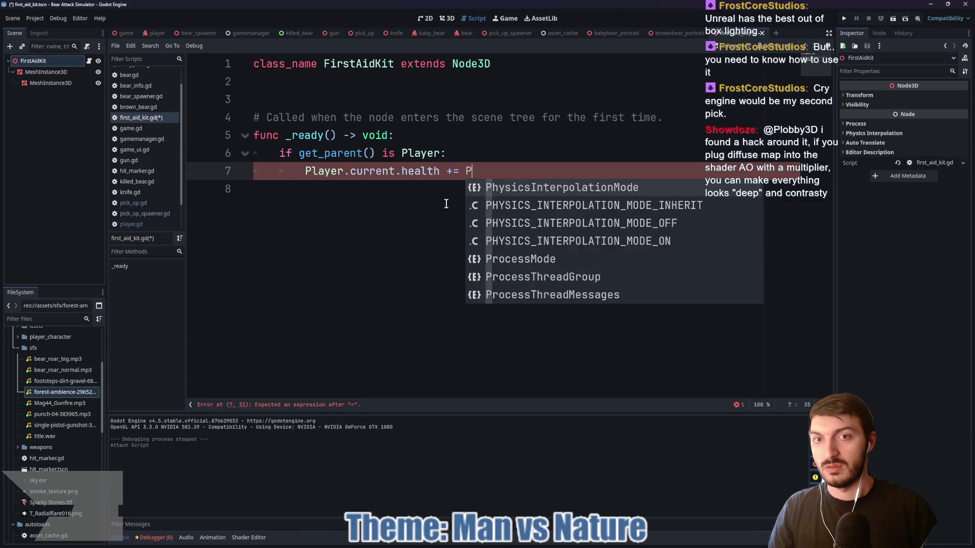
type(".max")
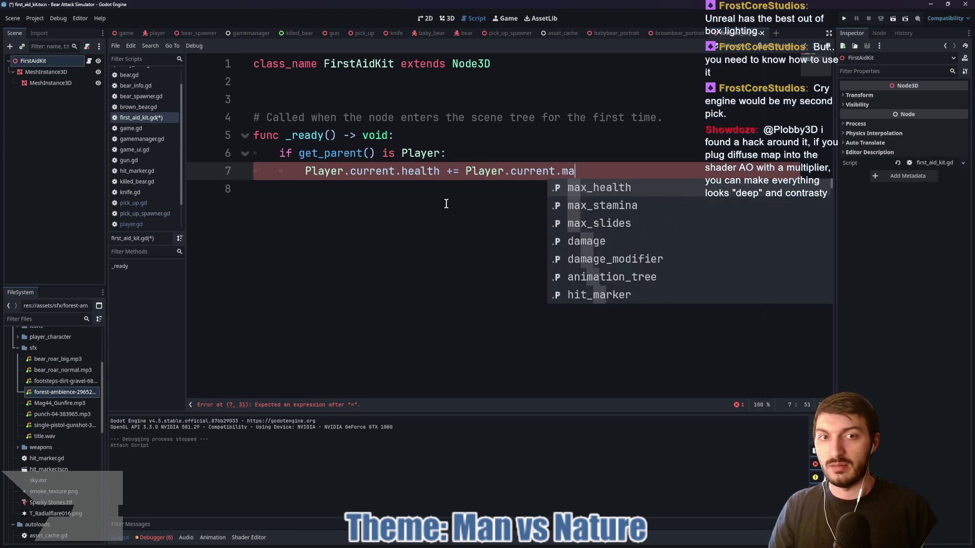
key("Return")
type("*")
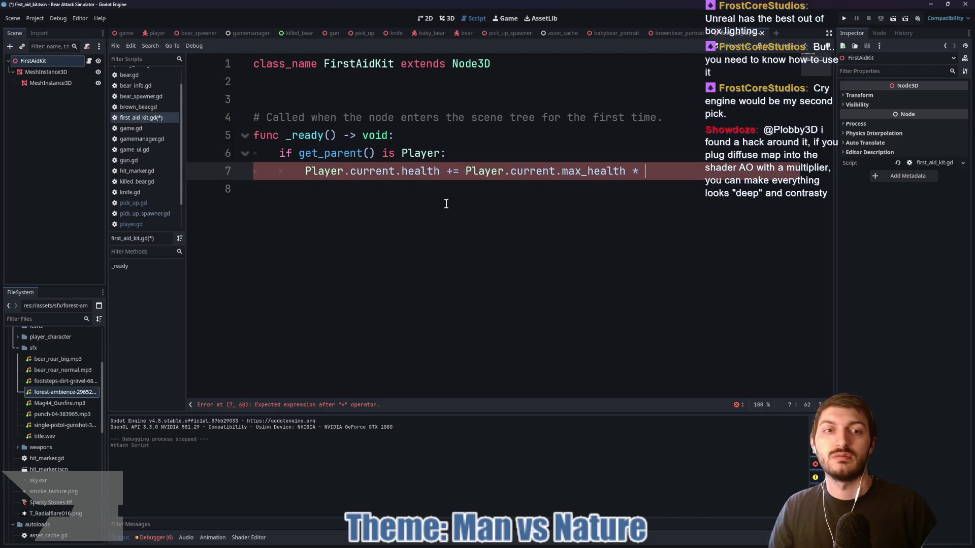
type(" 0.25")
key("ctrl+s")
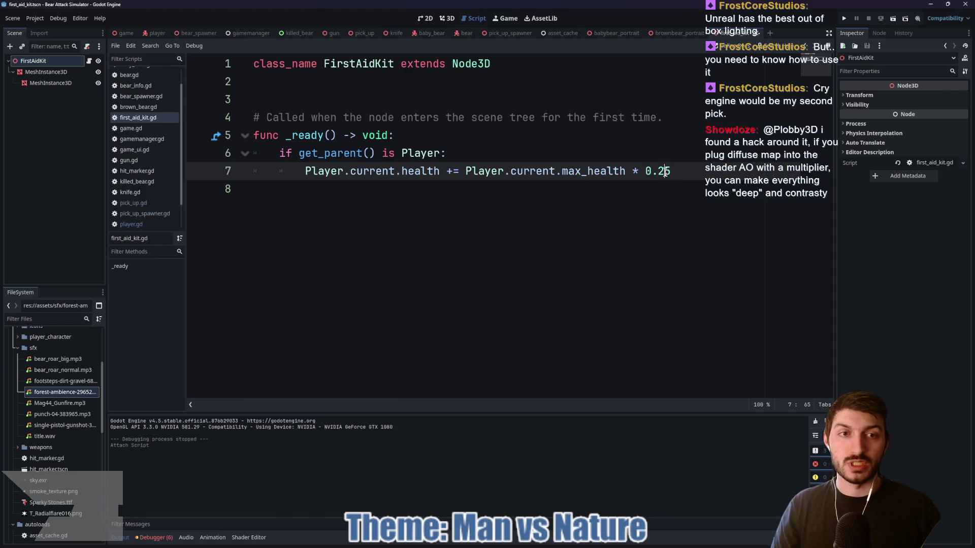
key("BackSpace")
key("BackSpace")
type("15")
key("ctrl+s")
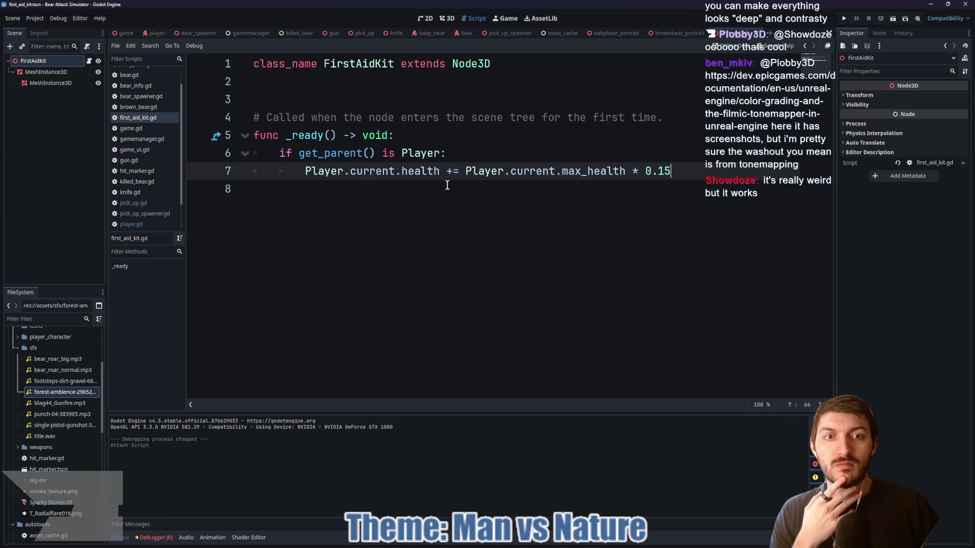
Parenthesise (max_health * 0.15), change get_parent() to get_owner(), and save
mouse_move(468, 170)
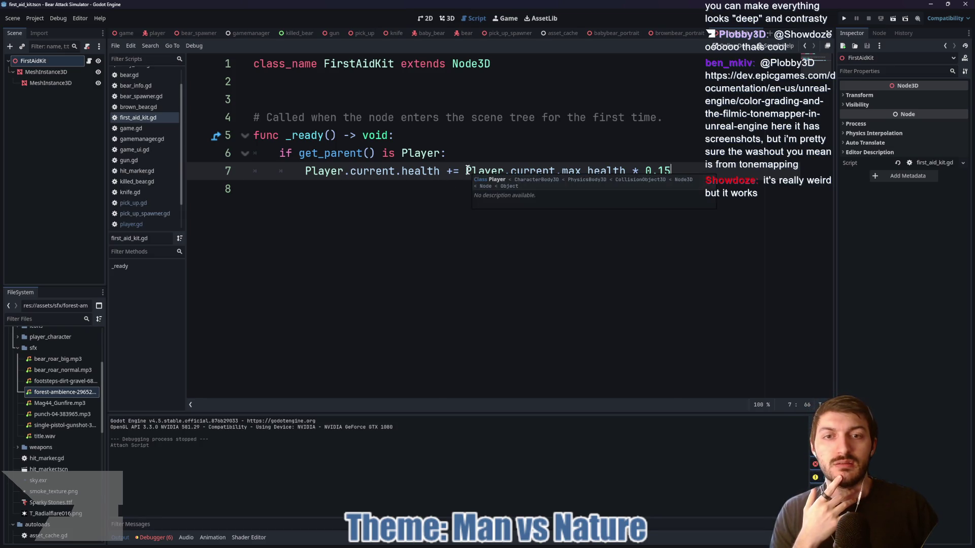
left_click_drag(467, 171, 681, 173)
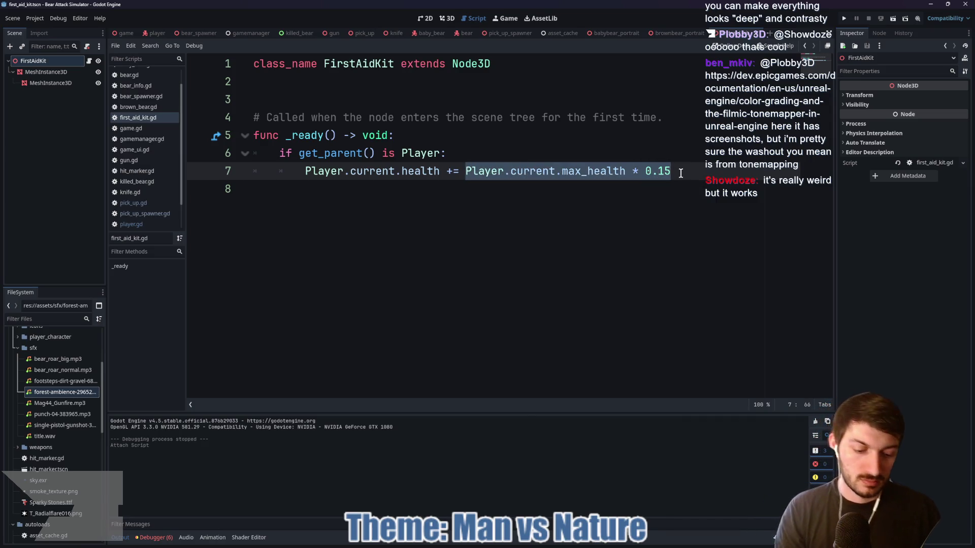
type("(")
key("ctrl+s")
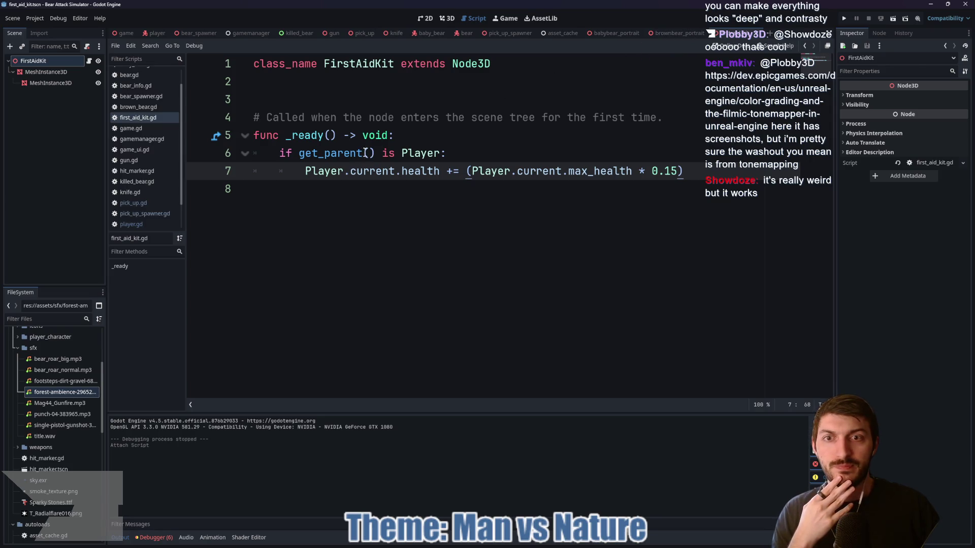
left_click_drag(375, 153, 326, 153)
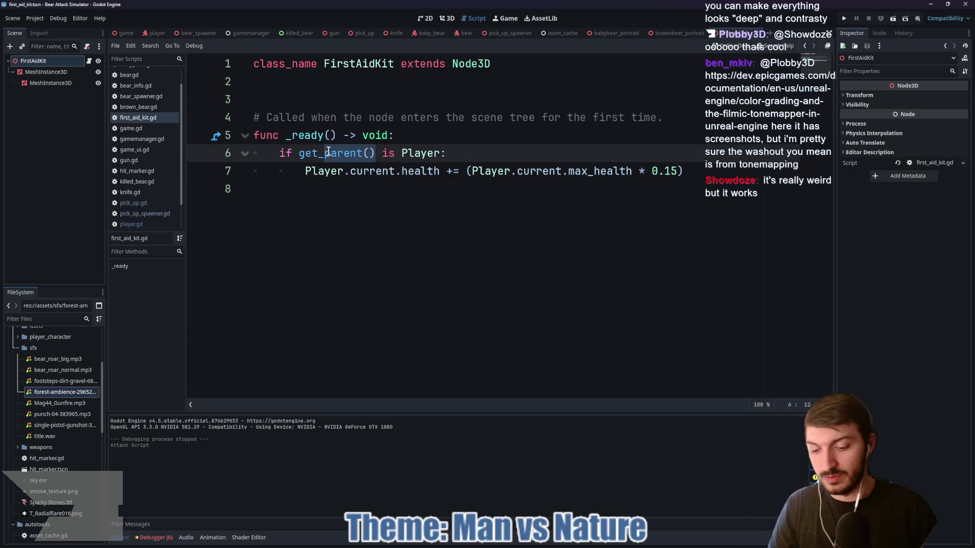
type("owner")
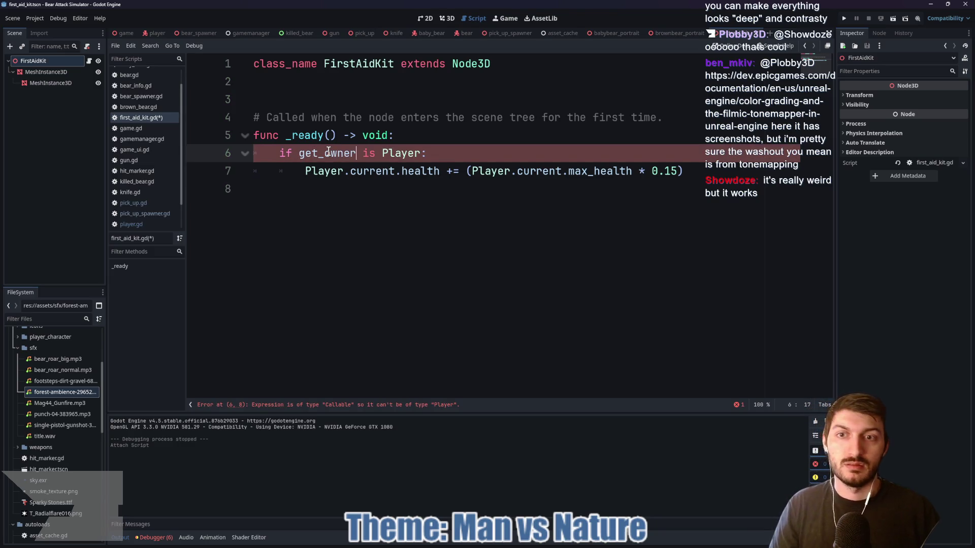
type("()")
key("ctrl+s")
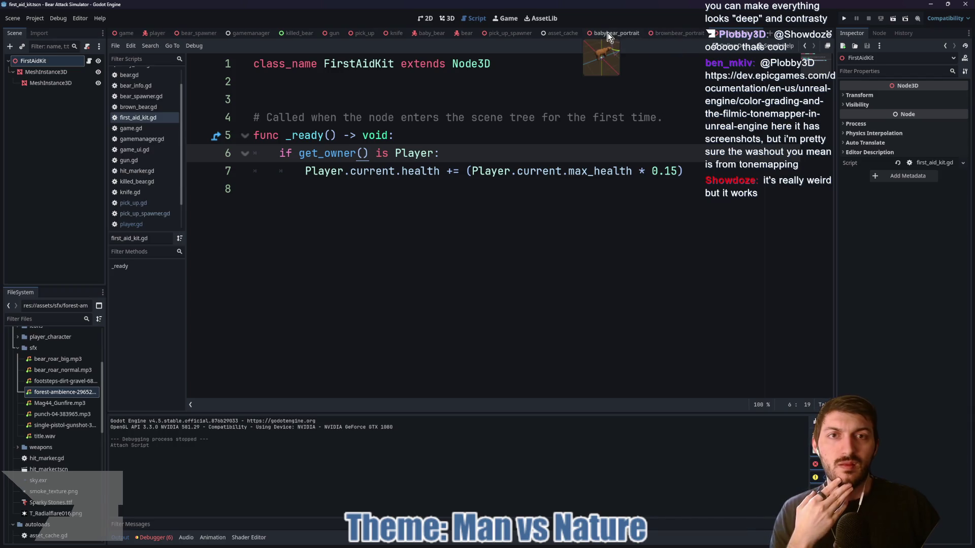
In pick_up.gd, drop .instantiate() from line 13, use add_child(item.instantiate()), and save
left_click(360, 37)
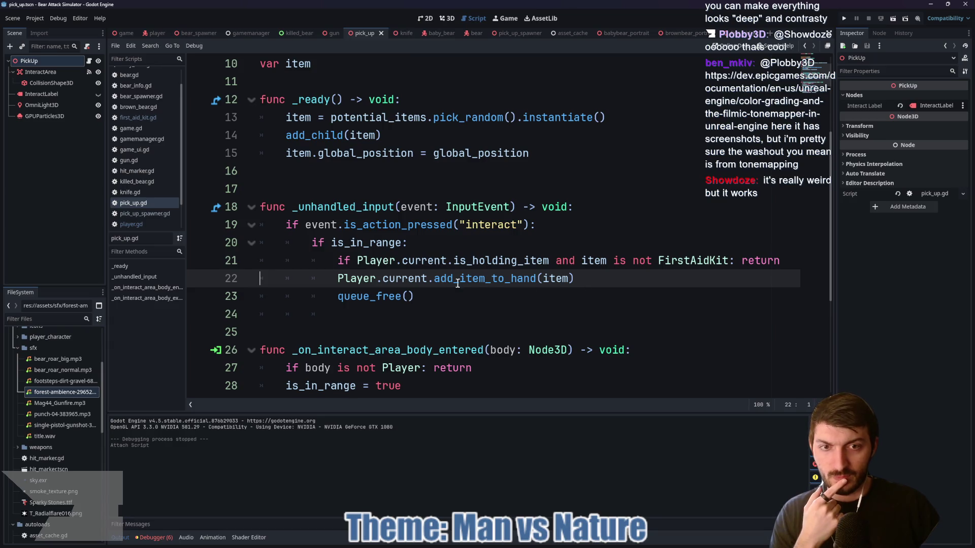
double_click(559, 280)
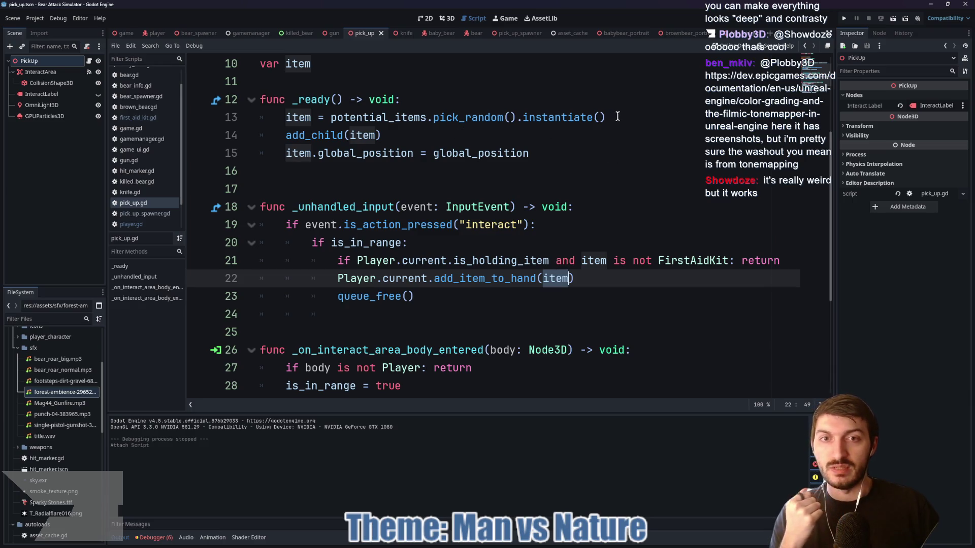
left_click_drag(617, 117, 518, 118)
key("BackSpace")
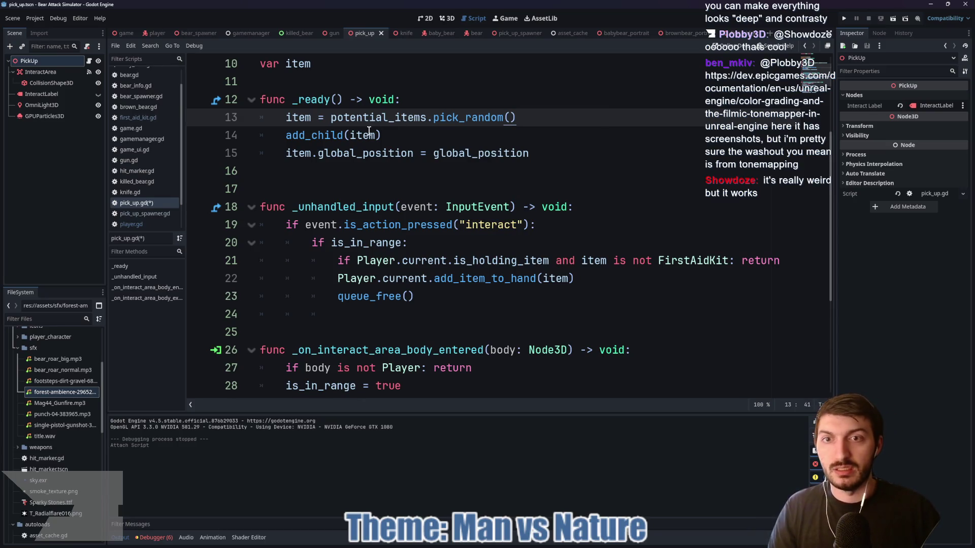
left_click(378, 135)
type(",insta")
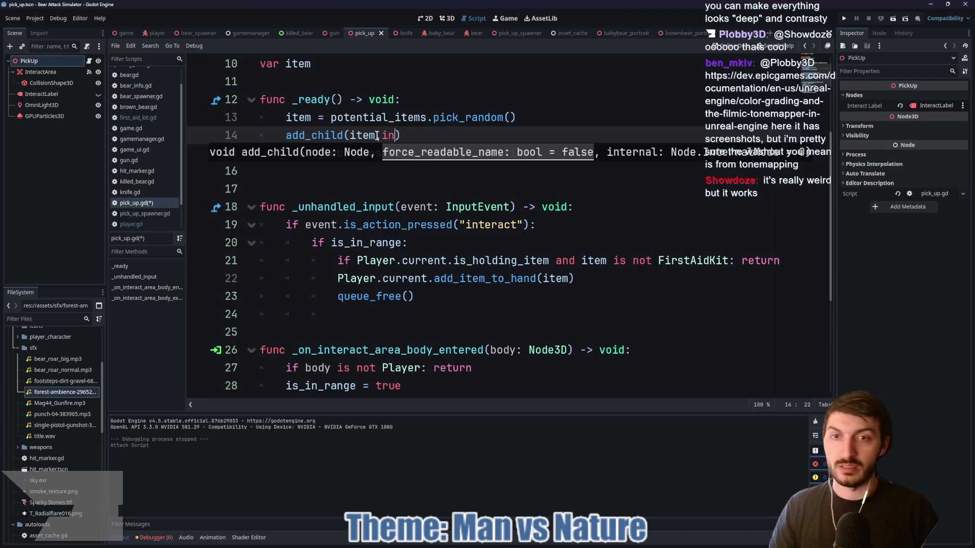
type("ntiate()")
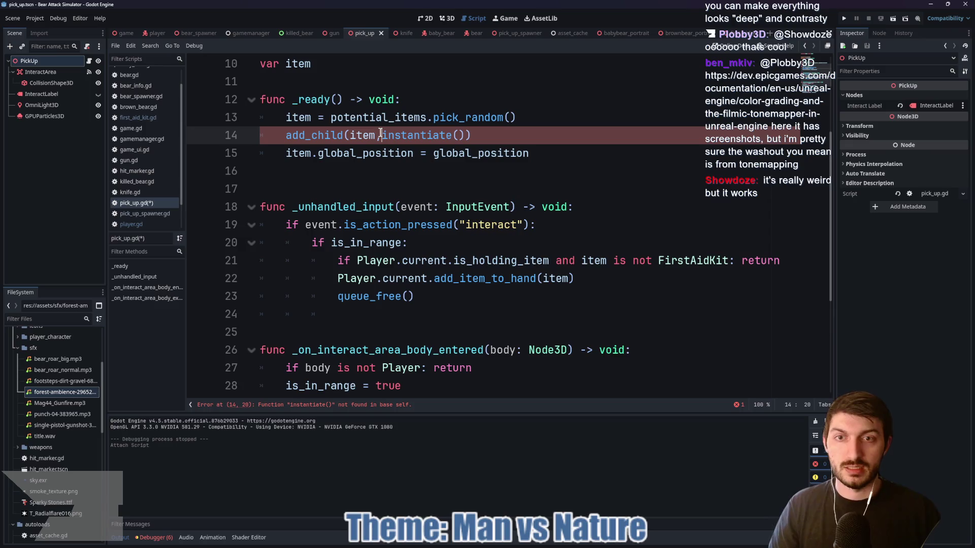
key("BackSpace")
type(".")
key("ctrl+s")
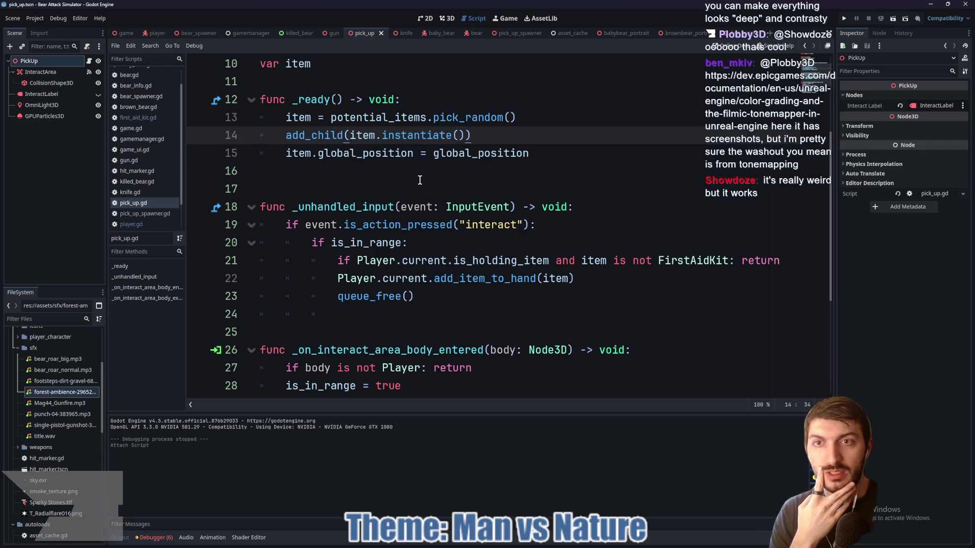
Review line 13, then jump to add_item_to_hand's definition in player.gd
scroll(421, 181, "up", 1)
left_click_drag(543, 171, 260, 172)
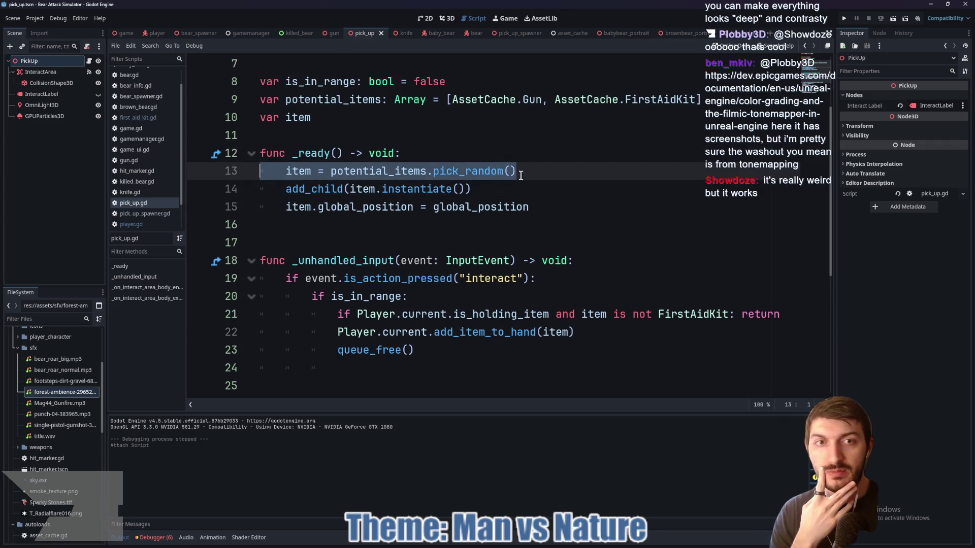
scroll(576, 218, "down", 2)
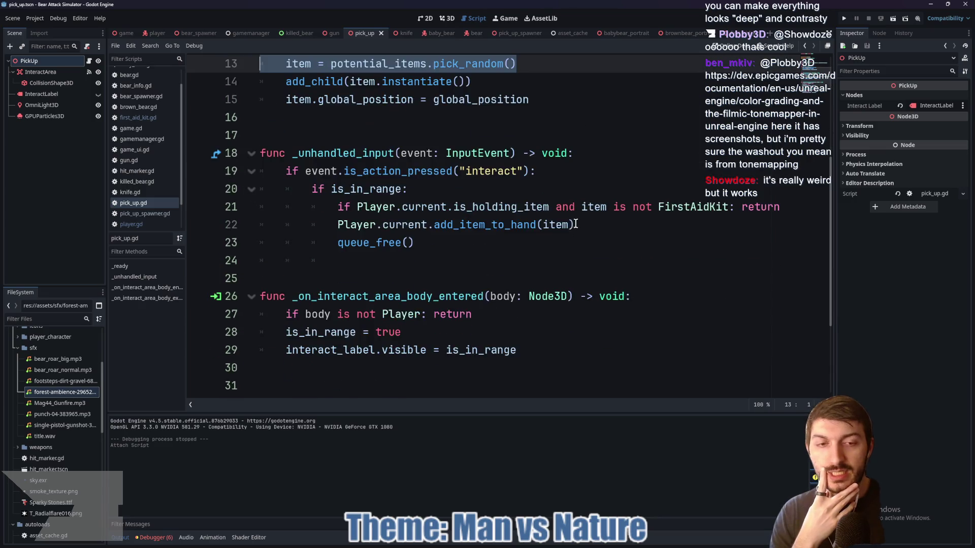
left_click(495, 228)
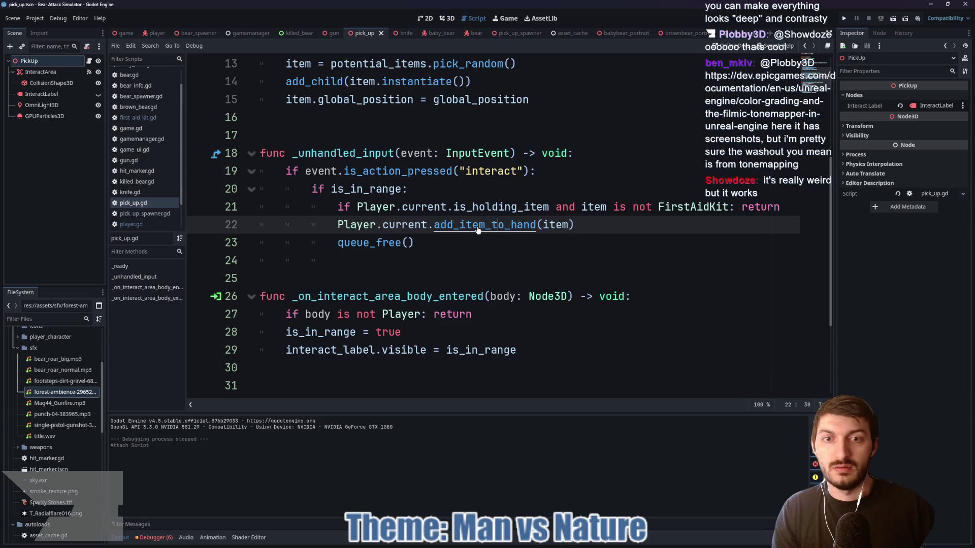
left_click(473, 227, "ctrl")
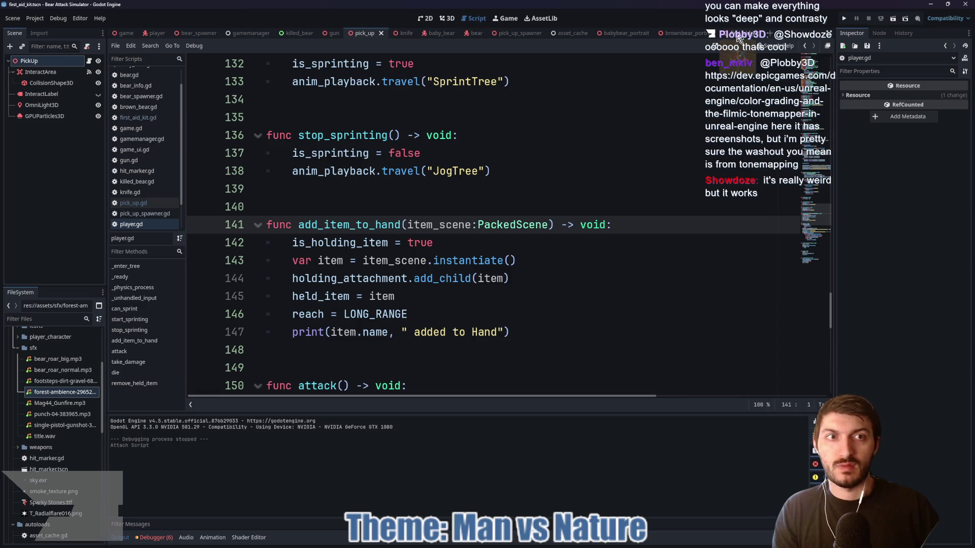
Add queue_free() after the healing line in first_aid_kit.gd, then switch to the game scene
key("ctrl+Tab")
left_click(690, 172)
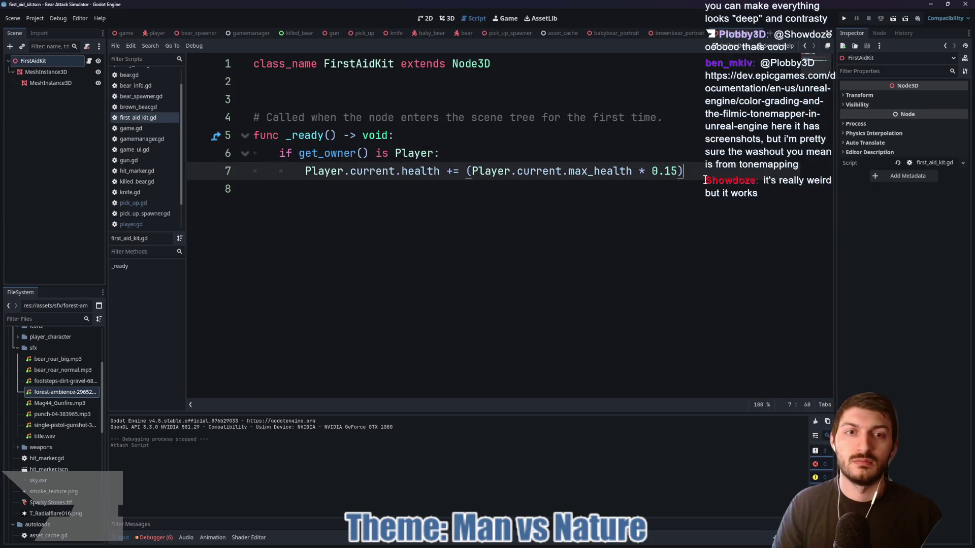
key("Return")
type("queue")
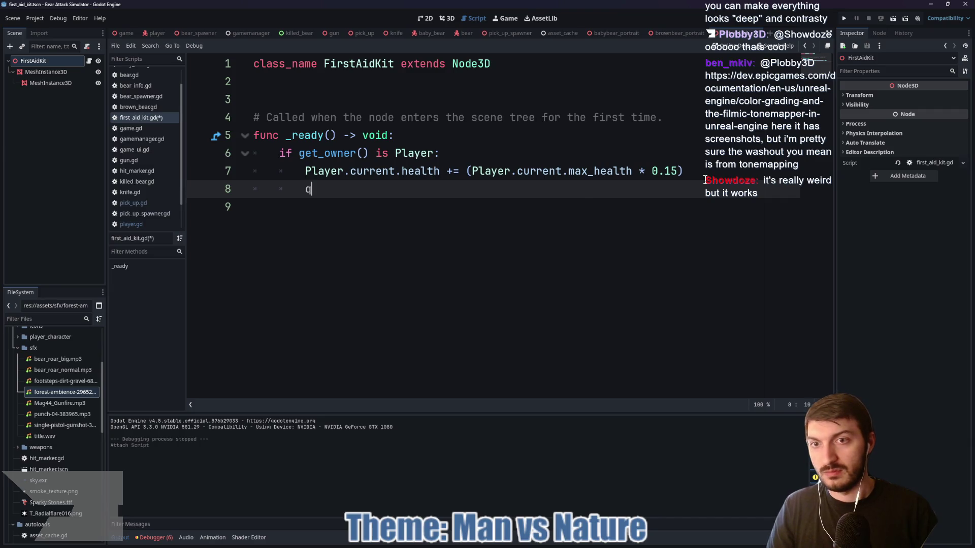
key("Down")
key("Return")
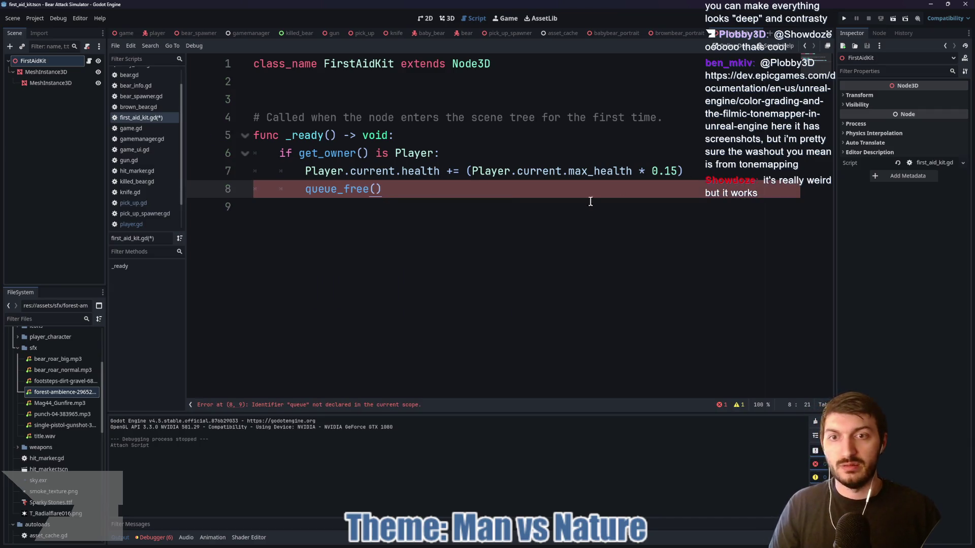
left_click(469, 203)
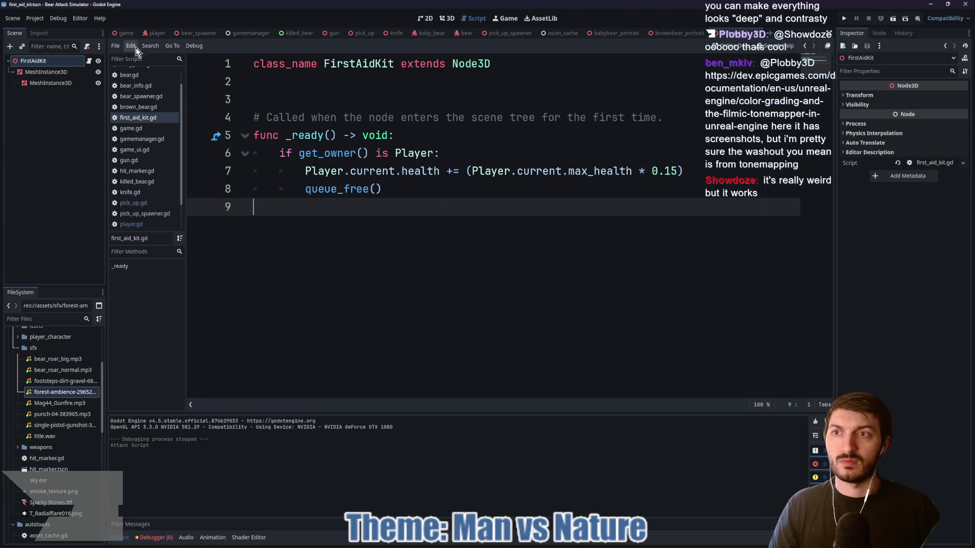
key("ctrl+Tab")
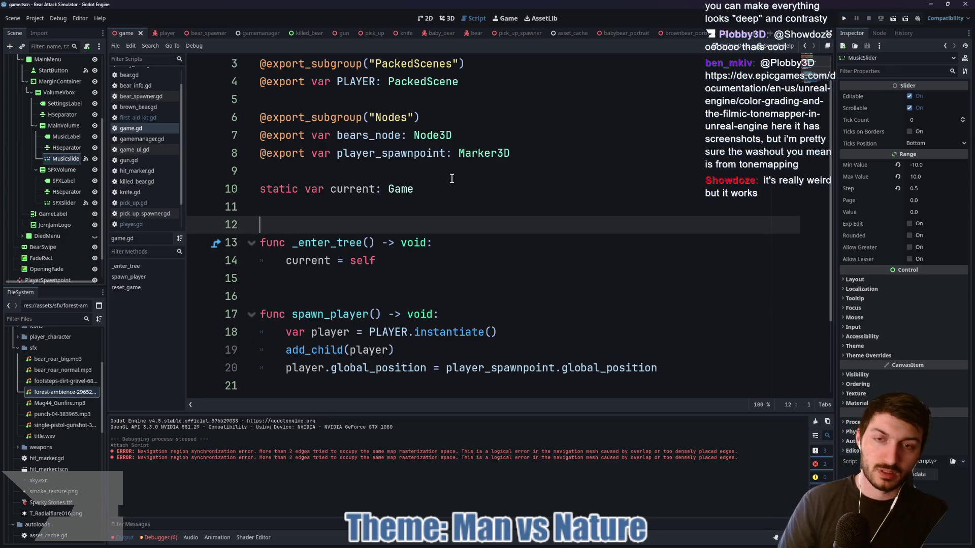
Run the project with F5 and mute the game audio, hitting the pick_up.gd line 15 error
key("F5")
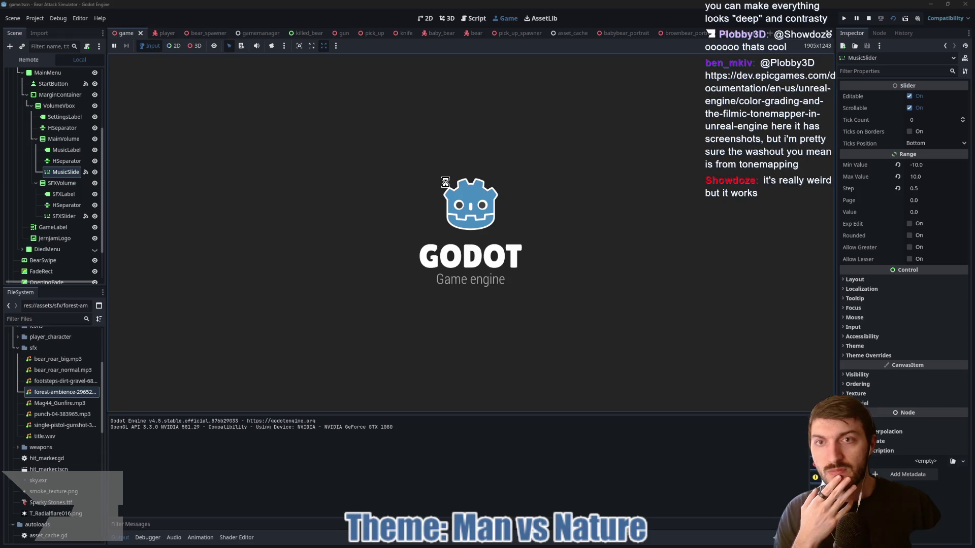
left_click(256, 46)
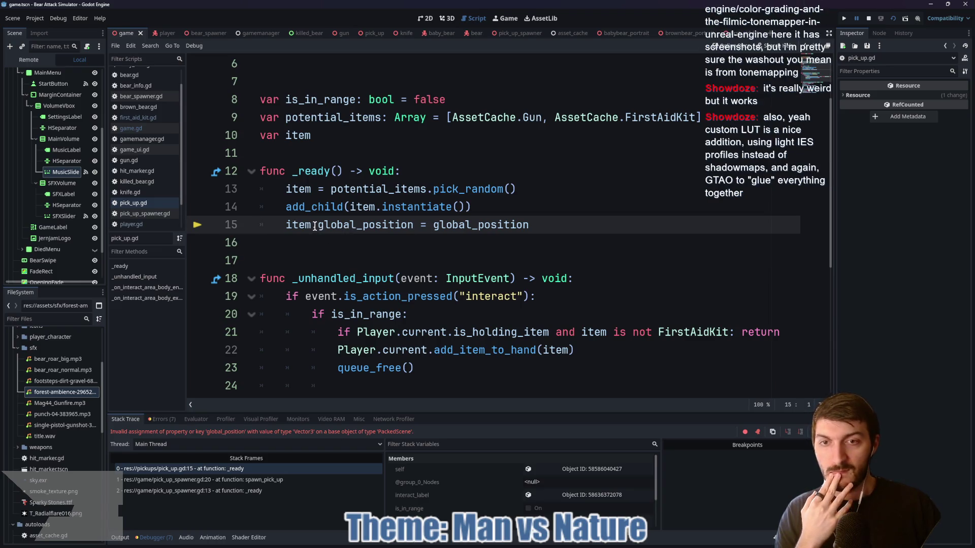
Stop the crashed game and declare var item_inst = item.instantiate() on a new line 14
left_click(532, 189)
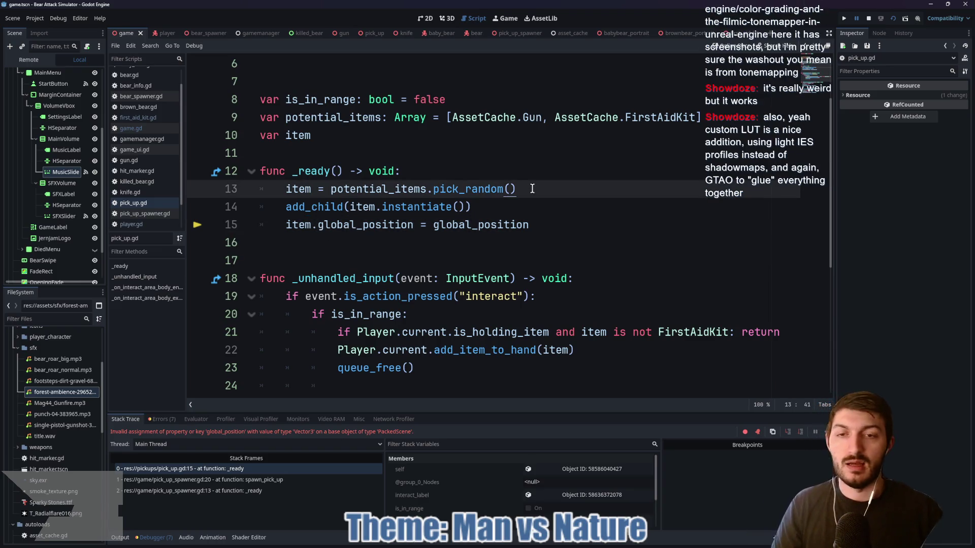
key("F8")
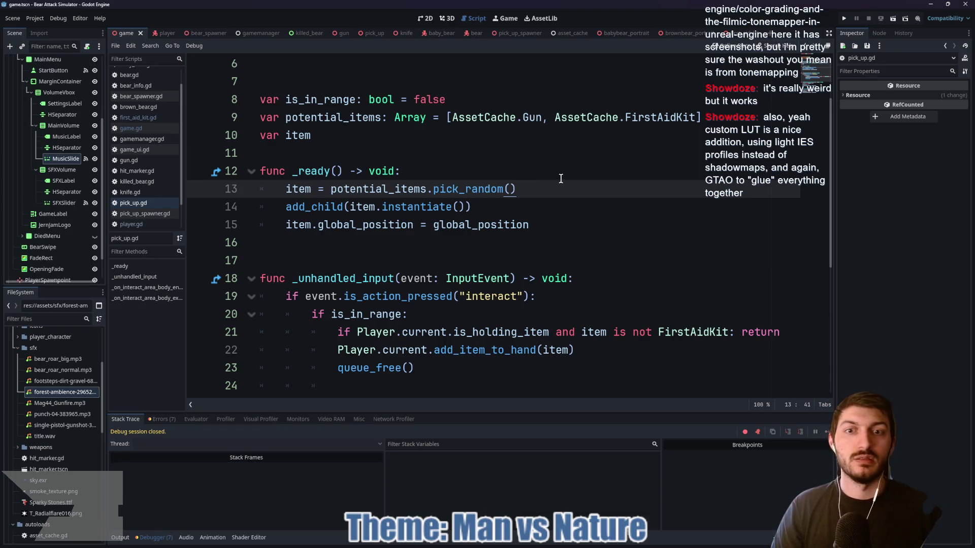
key("Return")
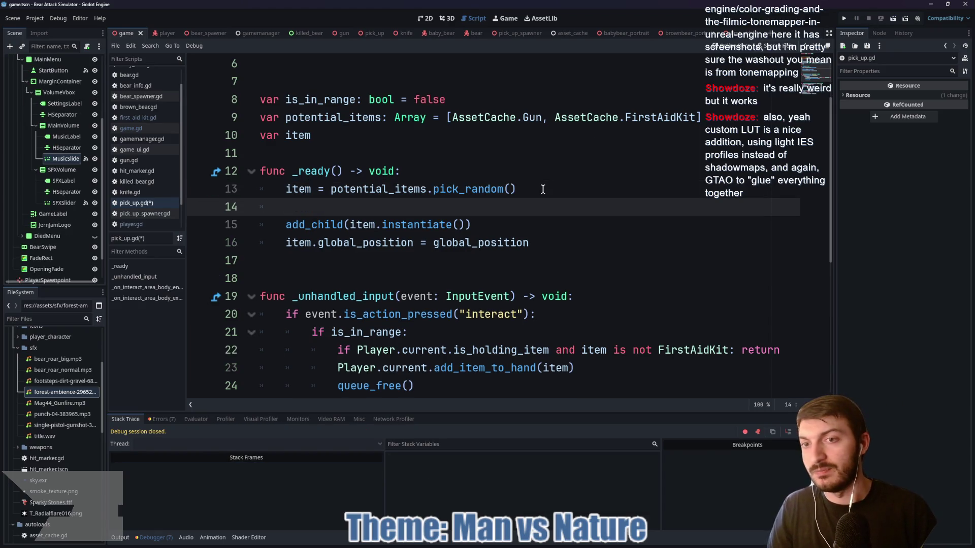
type("item_")
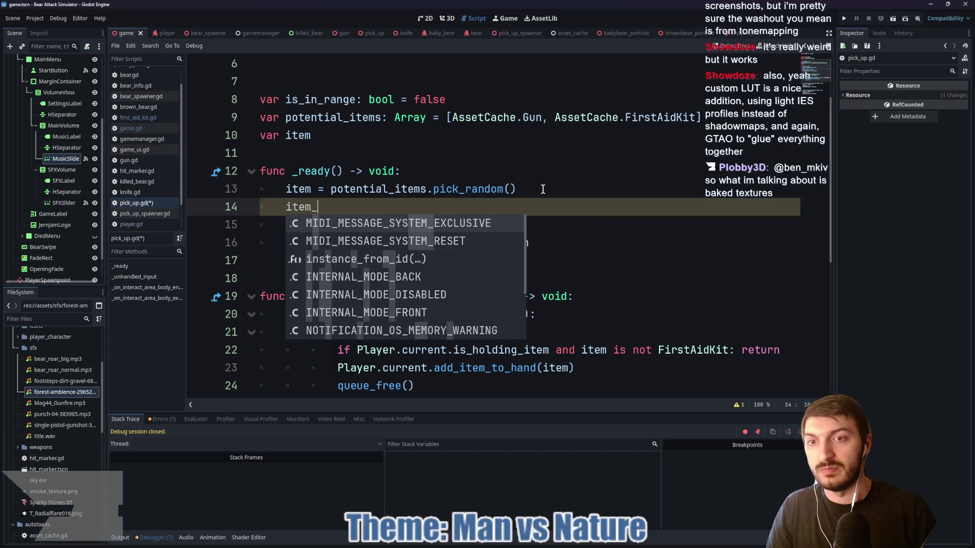
type("inst = item.insa")
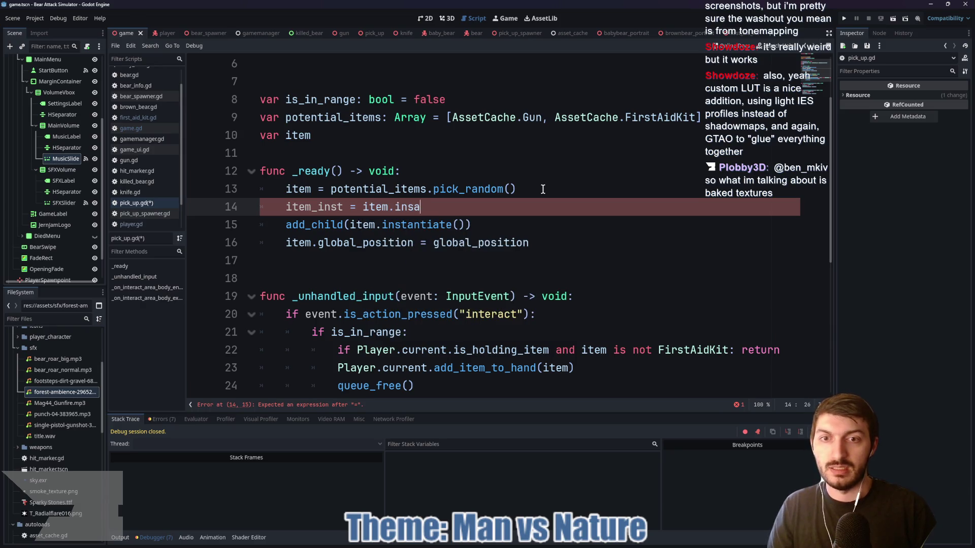
key("BackSpace")
type("tantiate()")
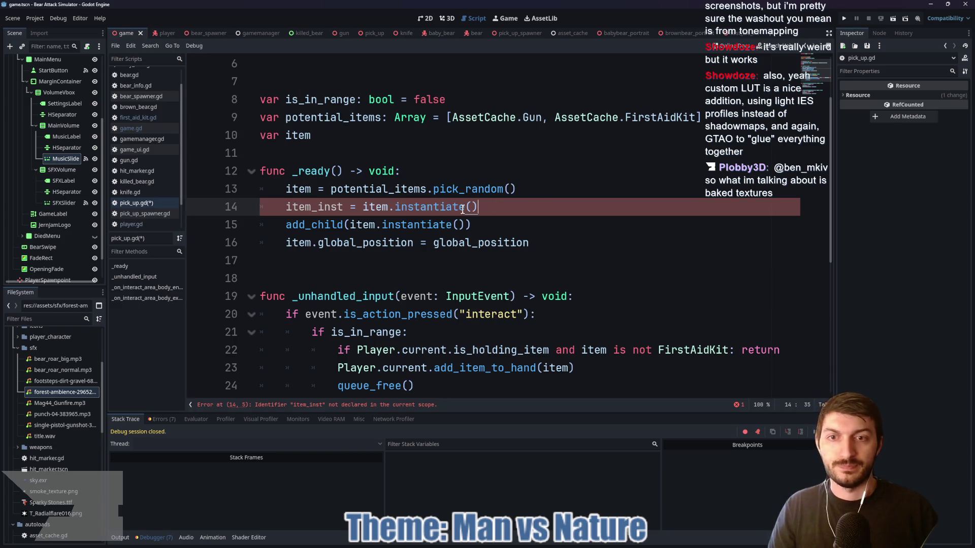
left_click(287, 207)
type("vra")
key("BackSpace")
key("BackSpace")
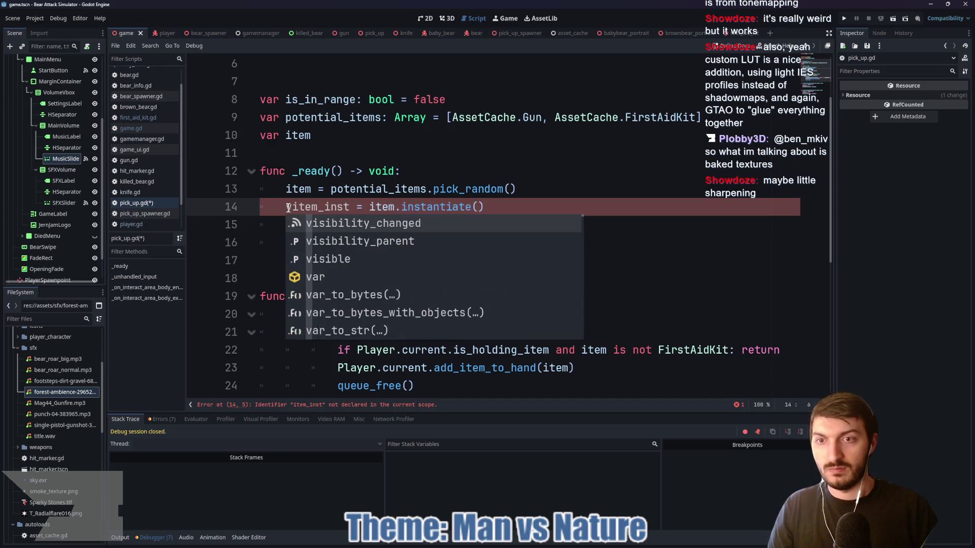
type("ar")
left_click(440, 207)
Use add_child(item_inst) and item_inst.global_position, save, and rerun the game
left_click_drag(464, 224, 350, 225)
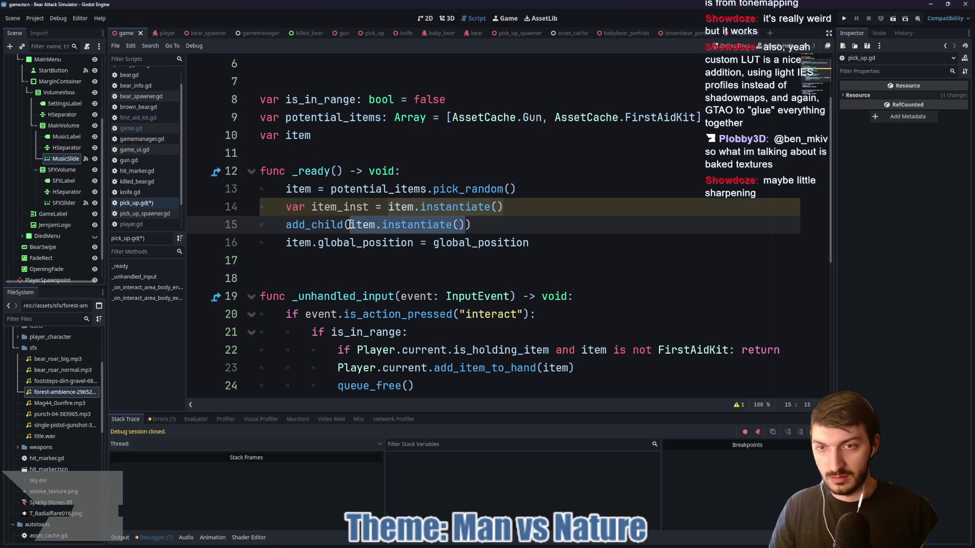
type("item_inst")
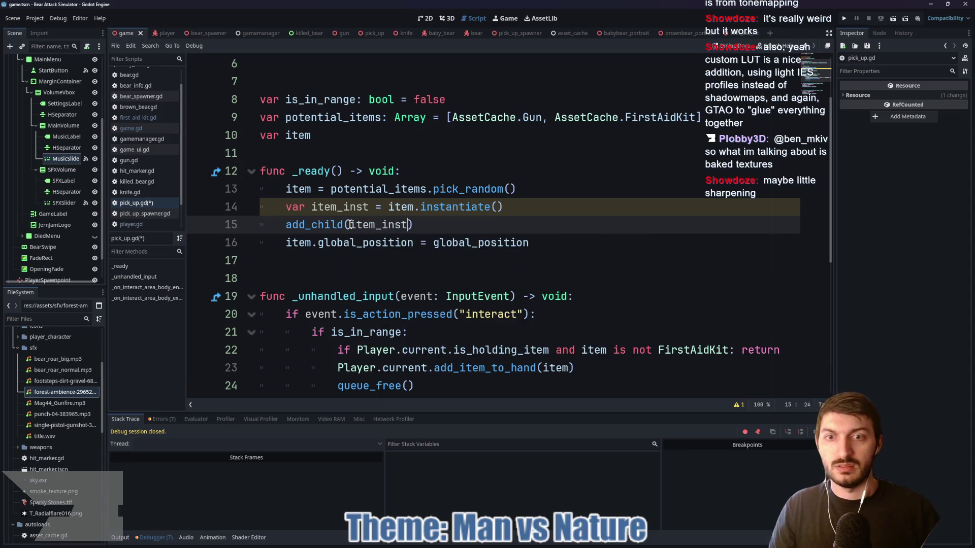
left_click(312, 243)
type("_")
key("Return")
left_click(409, 243)
key("ctrl+s")
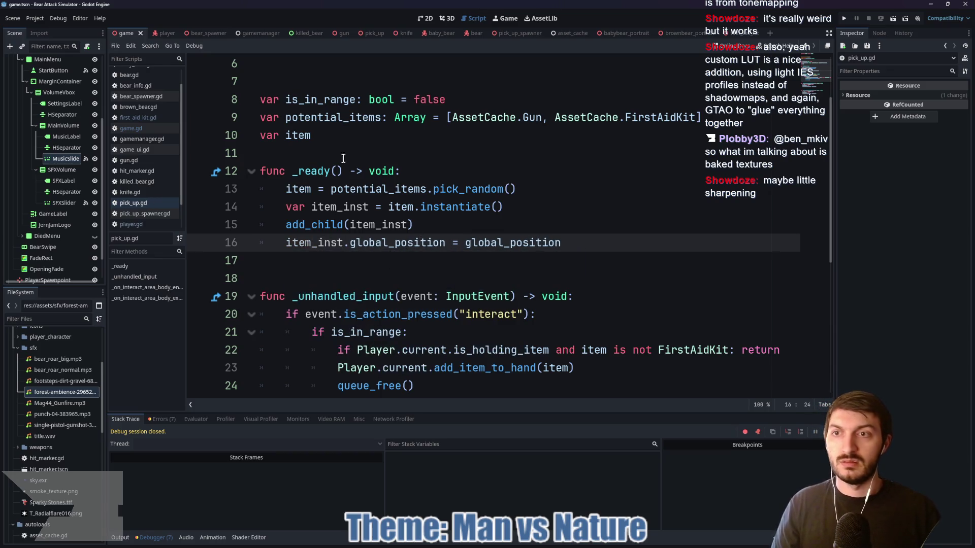
key("F5")
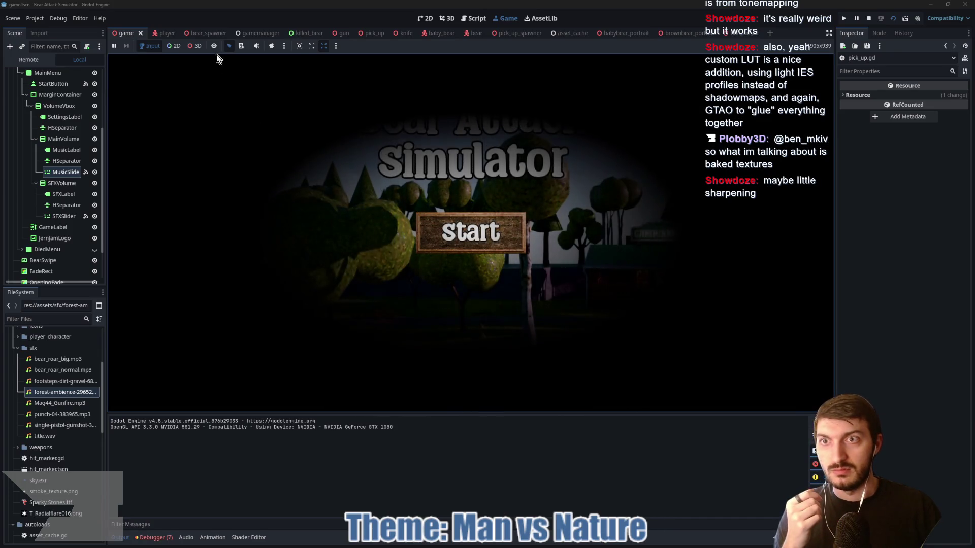
Mute audio, start the game, walk to the Camp Store and pick up the gun
left_click(256, 46)
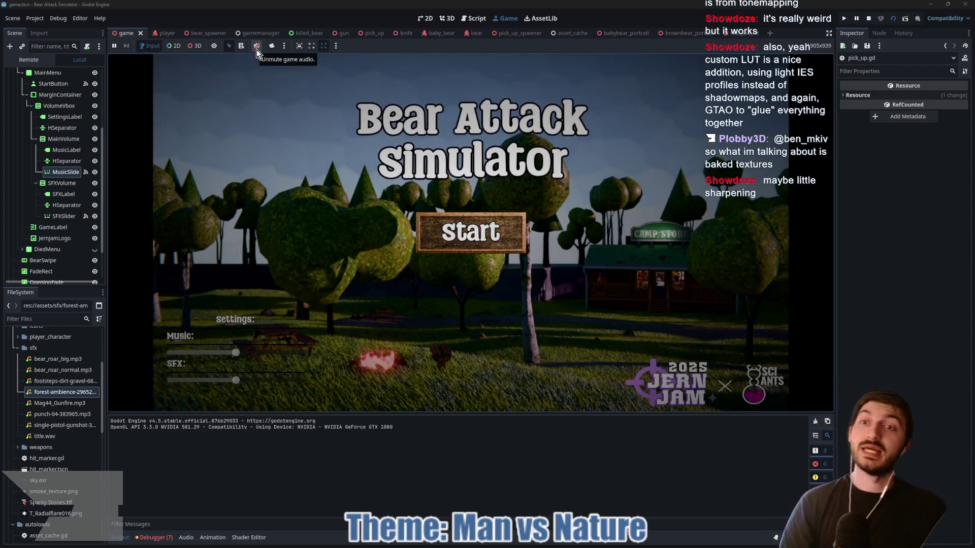
left_click(459, 236)
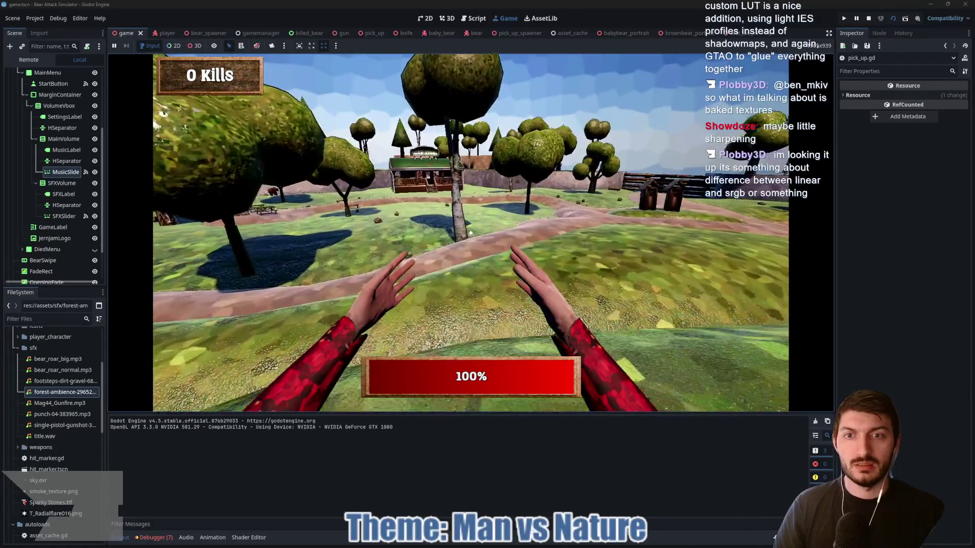
key("w")
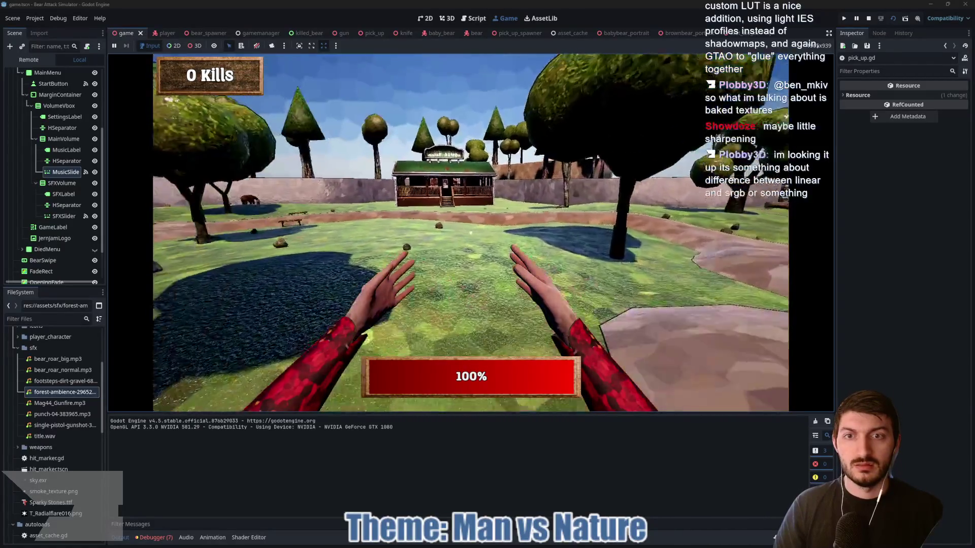
key("w")
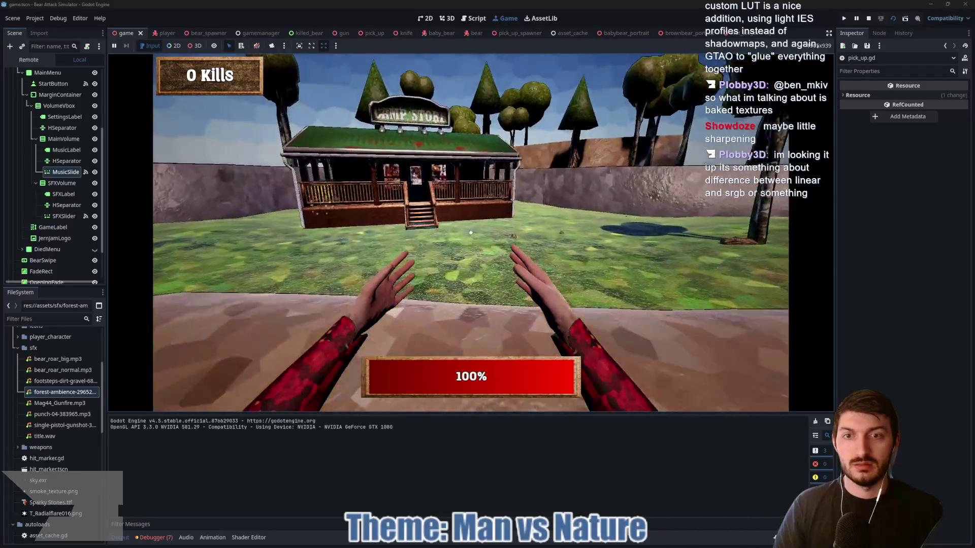
key("w")
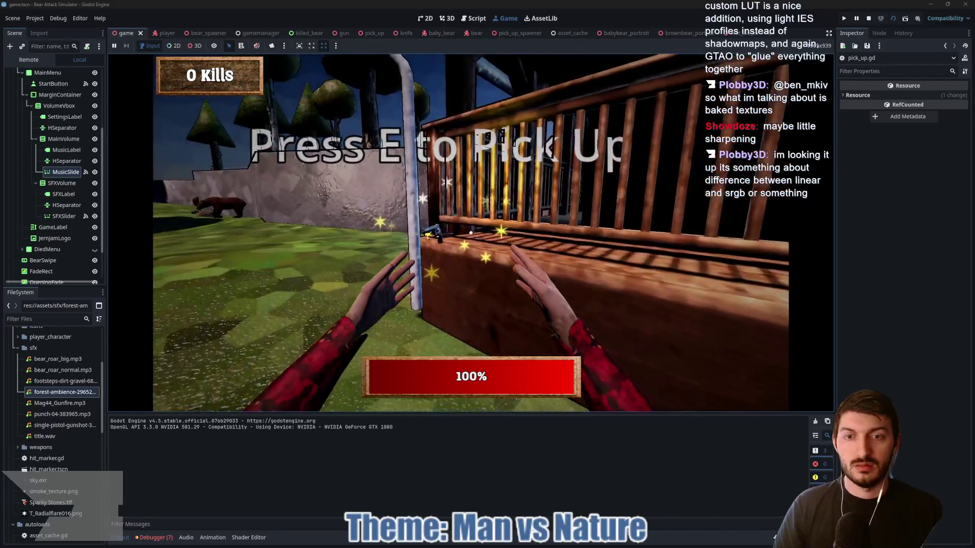
key("e")
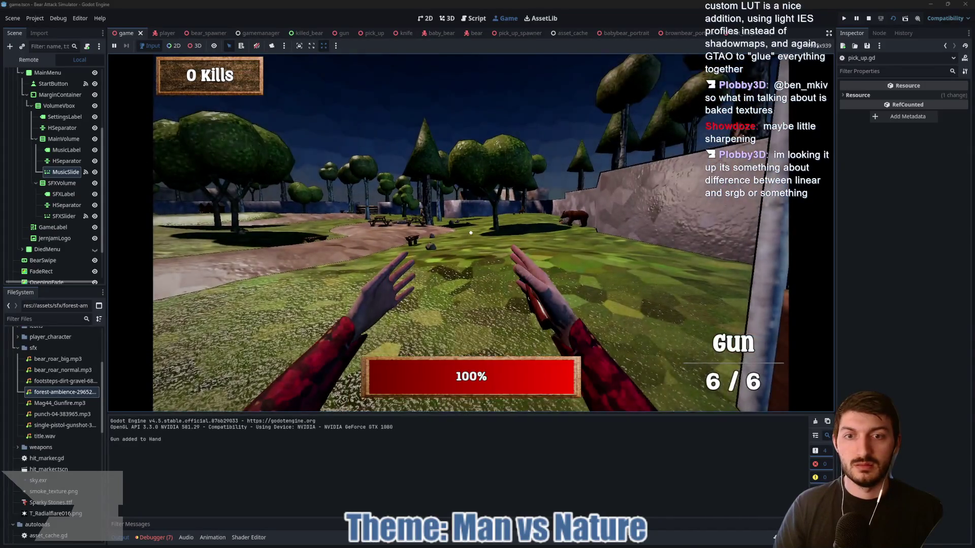
Walk along the path to the picnic table and pick up the first-aid kit
key("w")
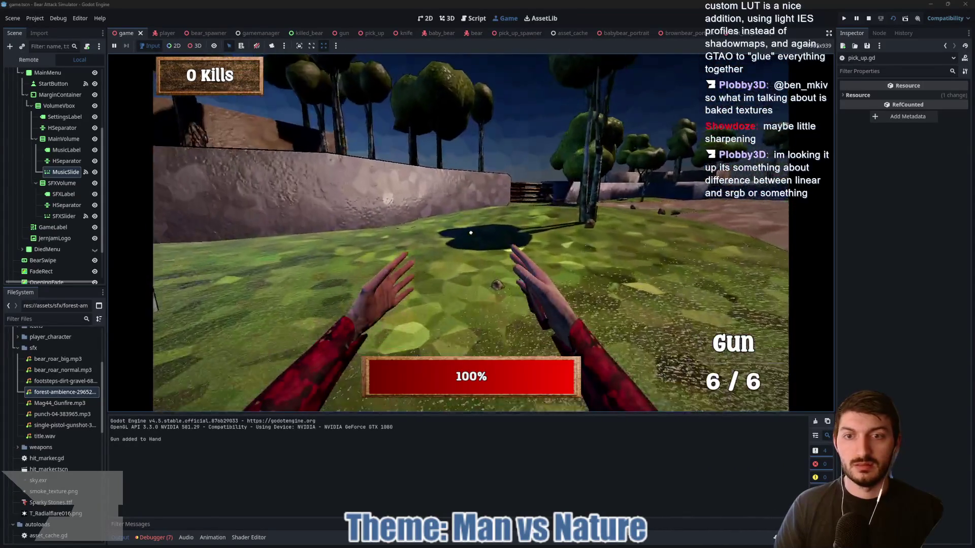
mouse_move(471, 233)
key("w")
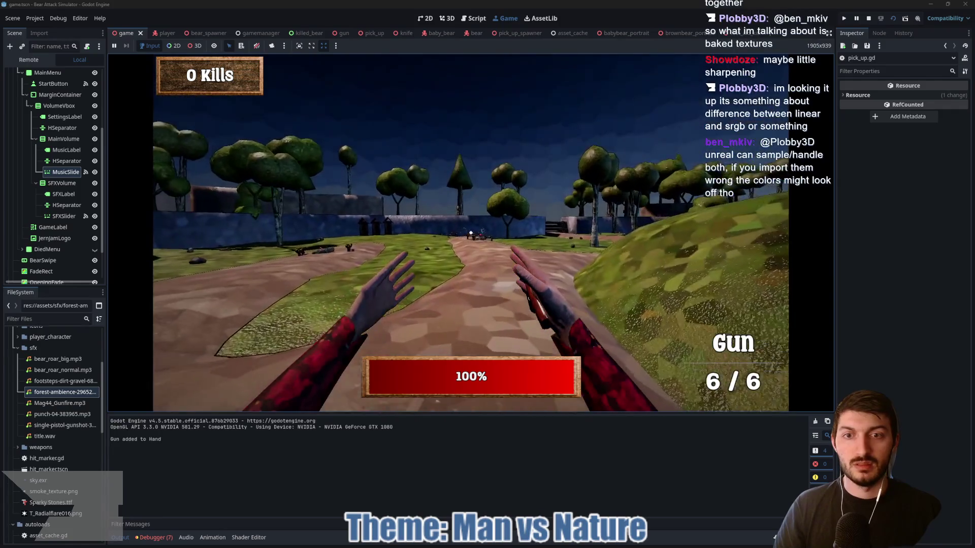
key("w")
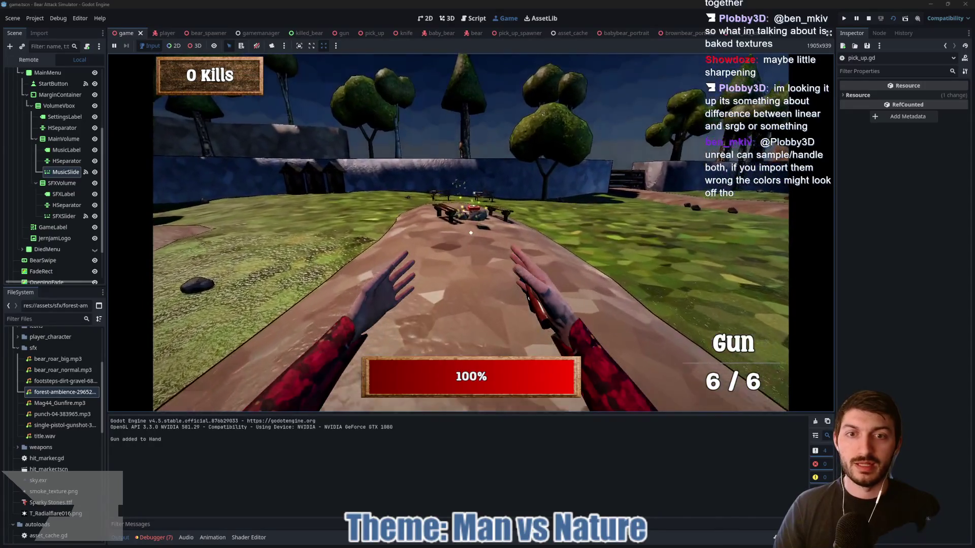
key("w")
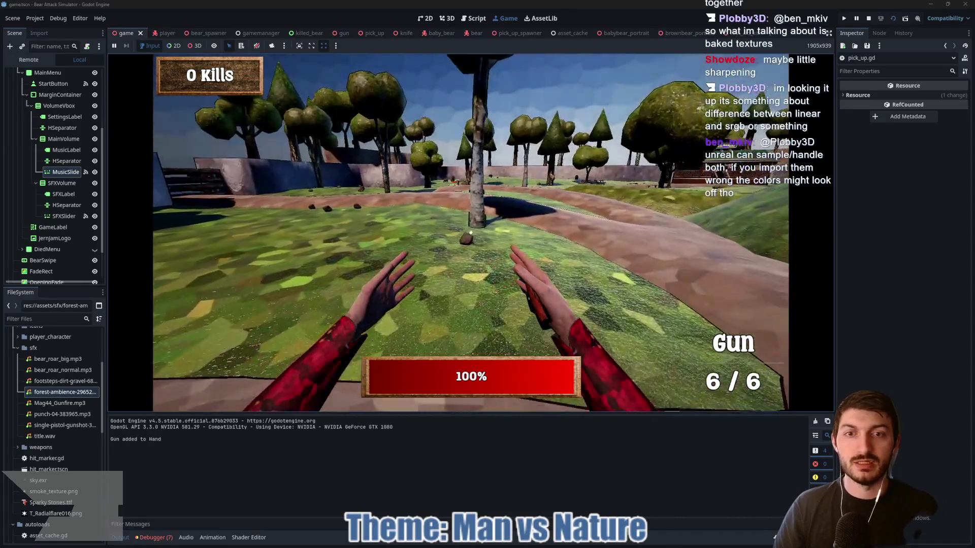
key("w")
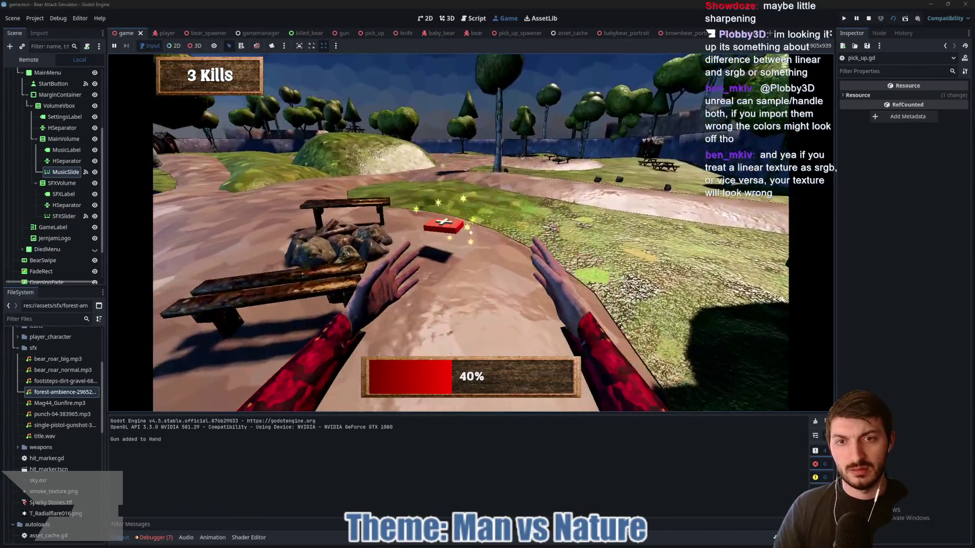
key("e")
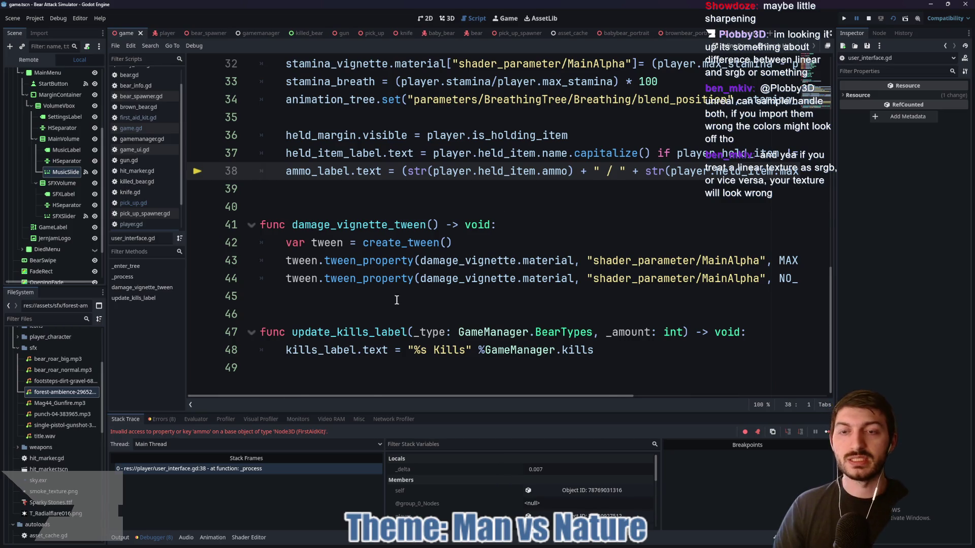
scroll(404, 297, "up", 3)
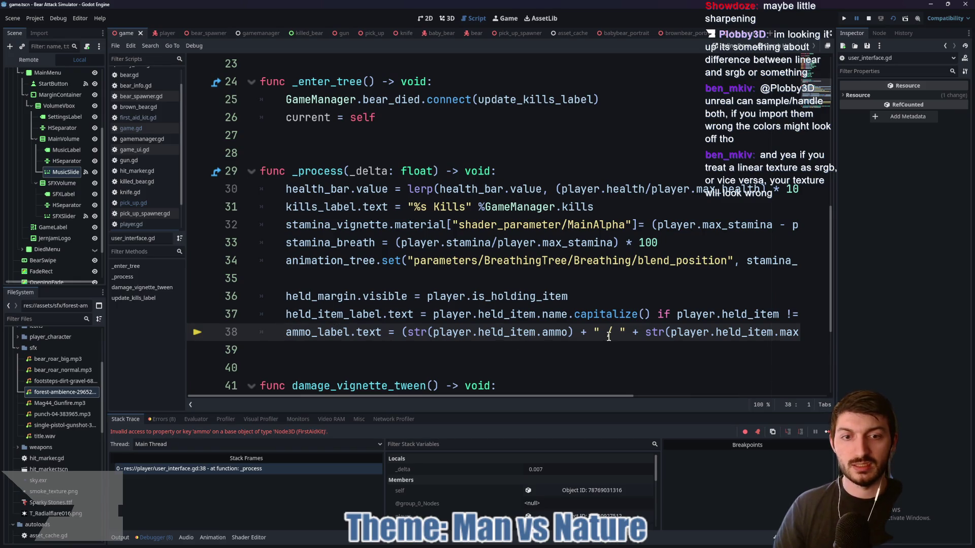
left_click(569, 332)
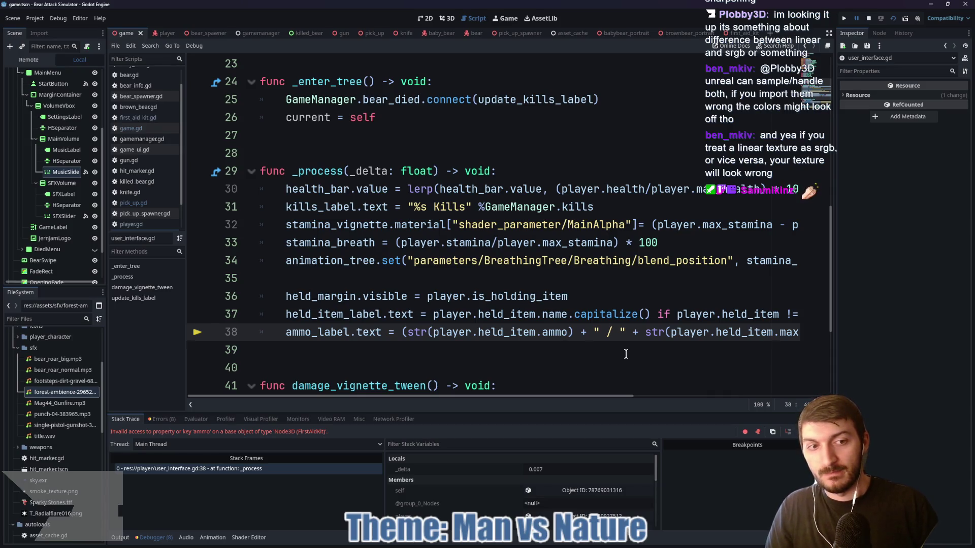
mouse_move(598, 396)
left_mouse_down()
mouse_move(689, 398)
mouse_move(574, 396)
left_mouse_up()
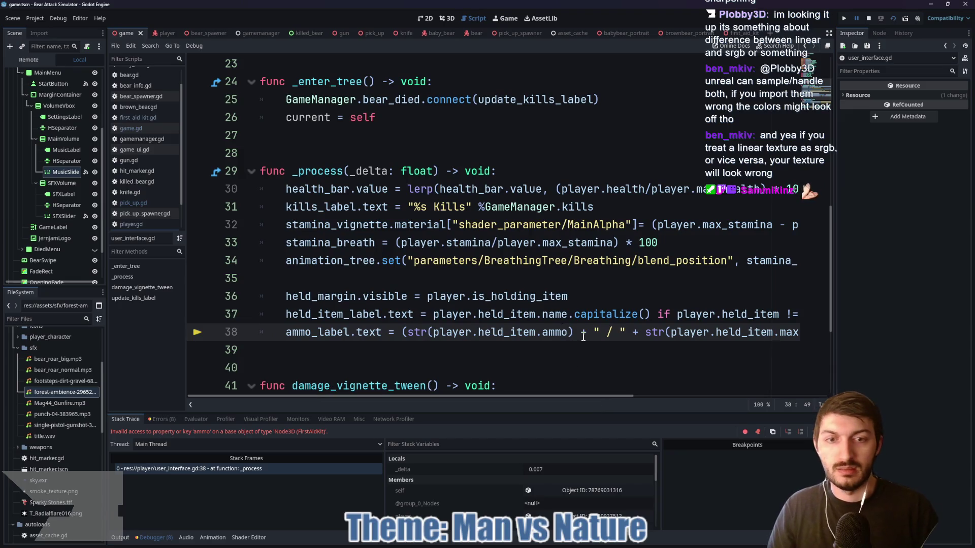
left_click(578, 295)
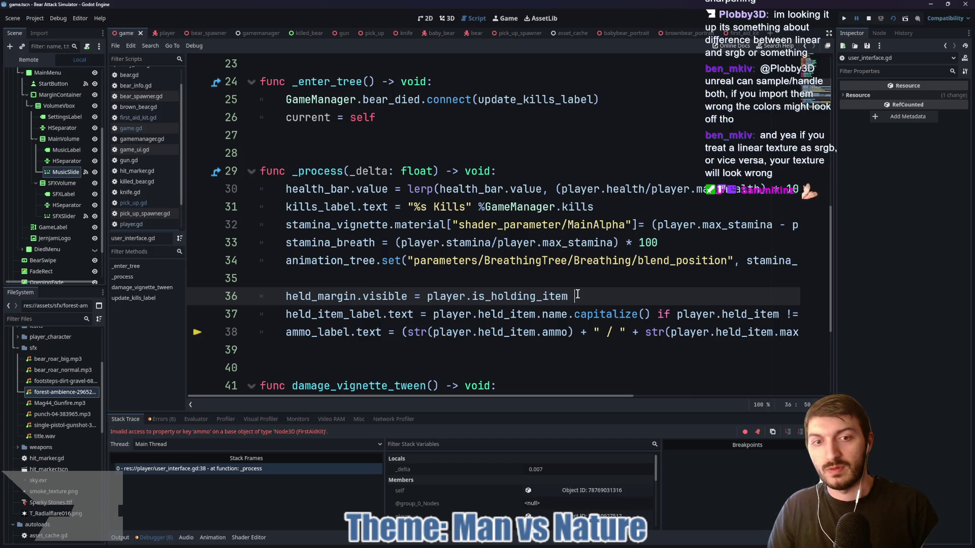
On line 36, add 'if player.held_item is Gun else false'
type("if i")
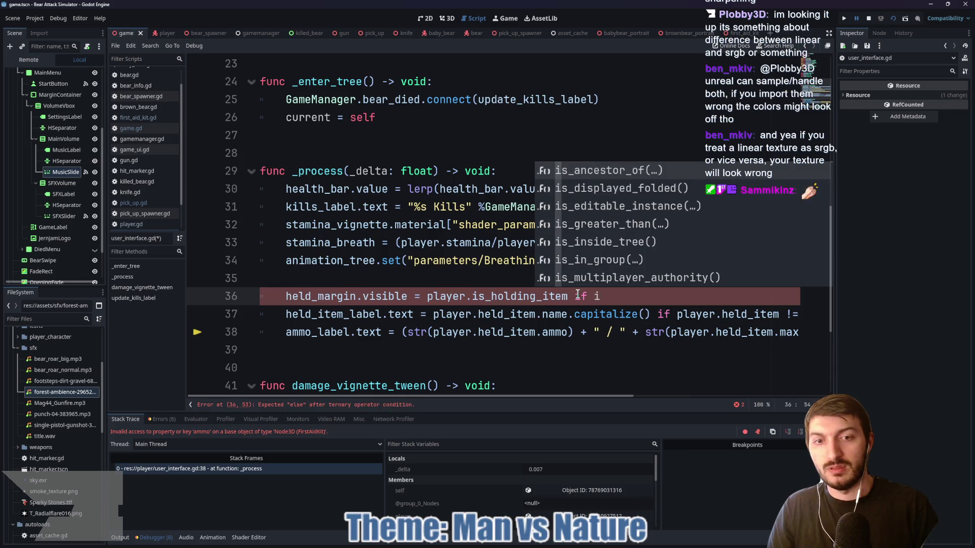
key("BackSpace")
type("player.")
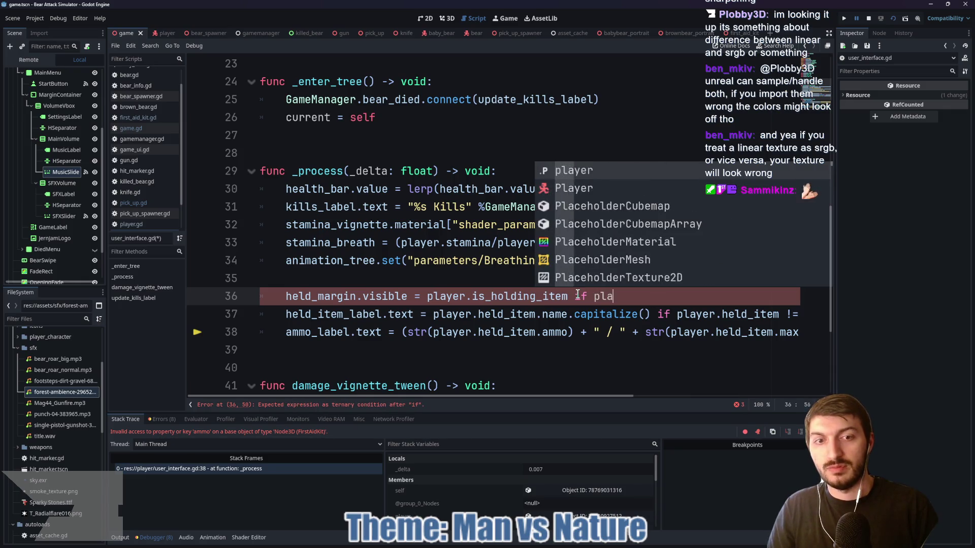
type("hel")
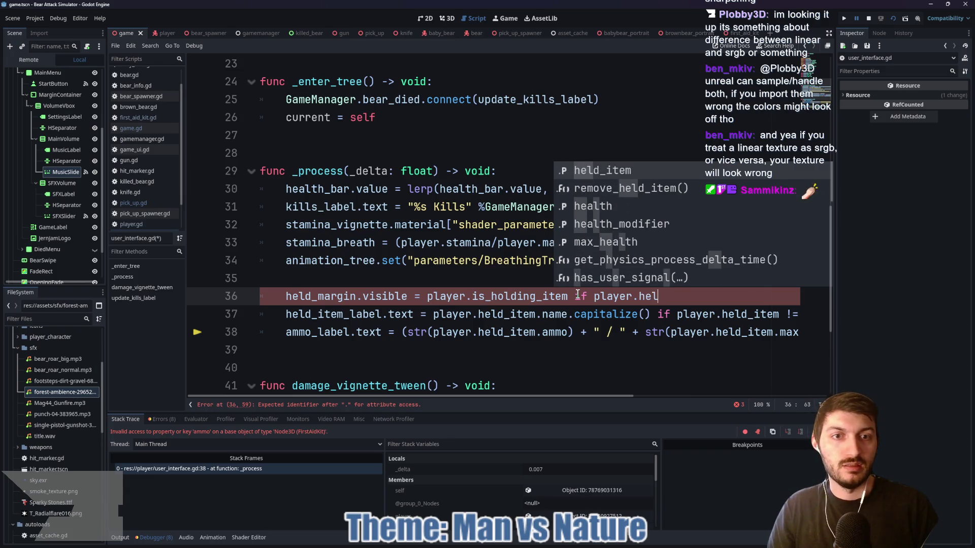
key("Return")
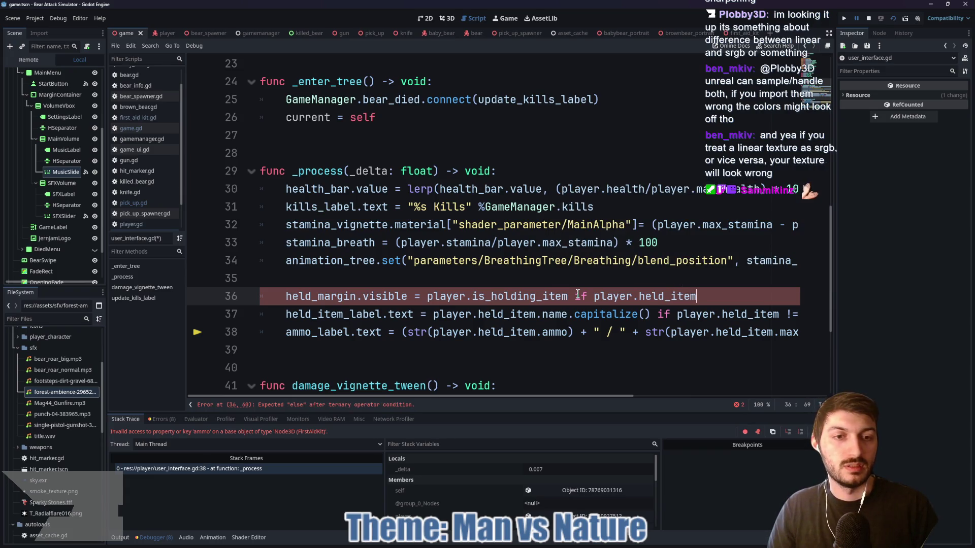
type(" is Gun")
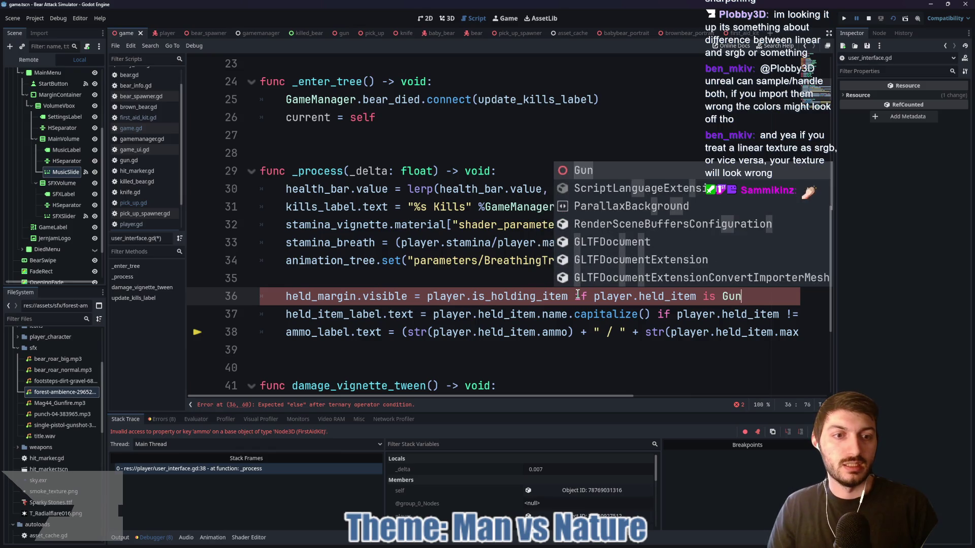
type(" else false")
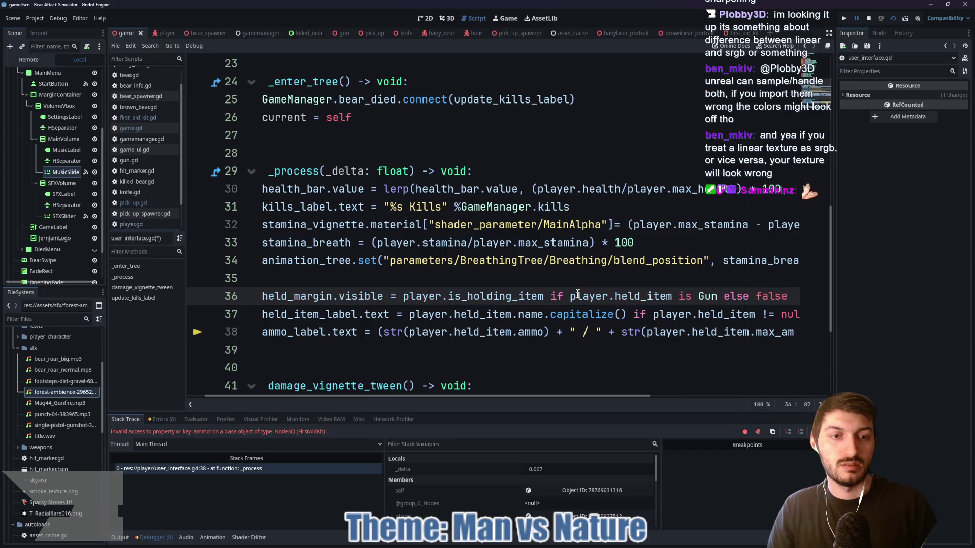
Make line 38 show ammo only 'if player.held_item is Gun else " "', save, and rerun
left_click(545, 333)
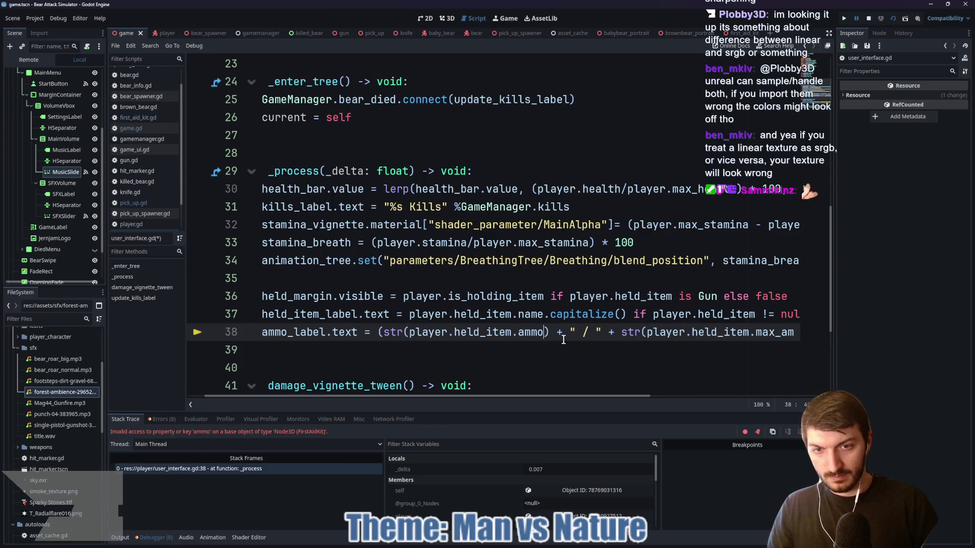
type("i")
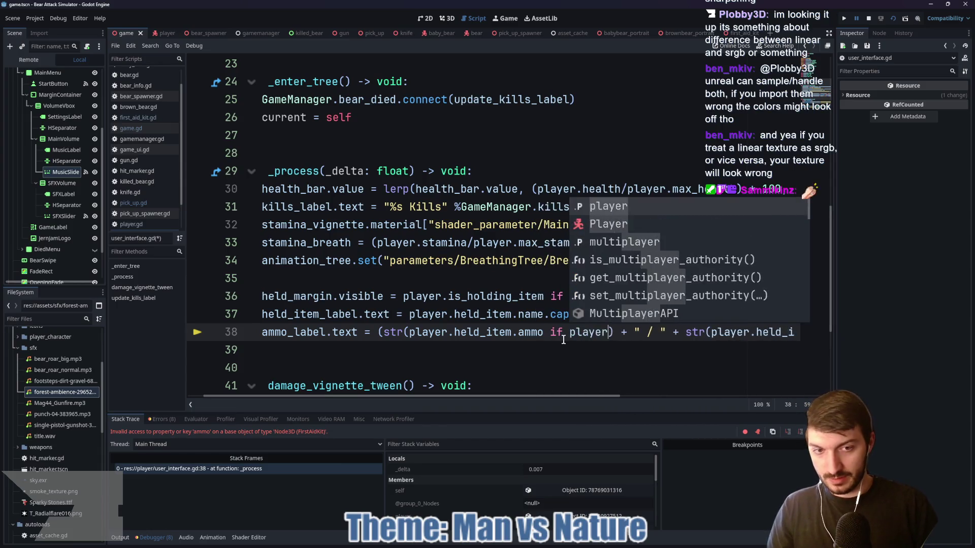
type("f player.held")
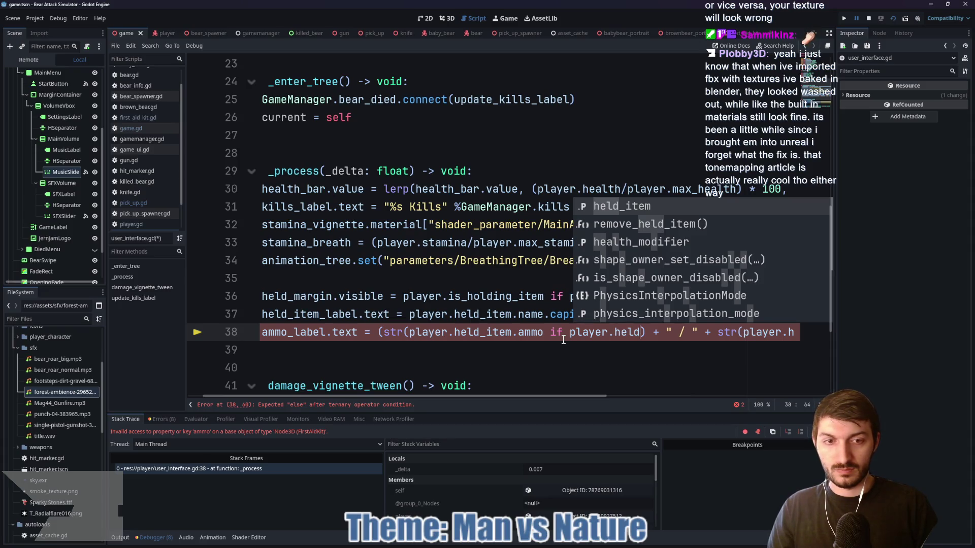
key("Return")
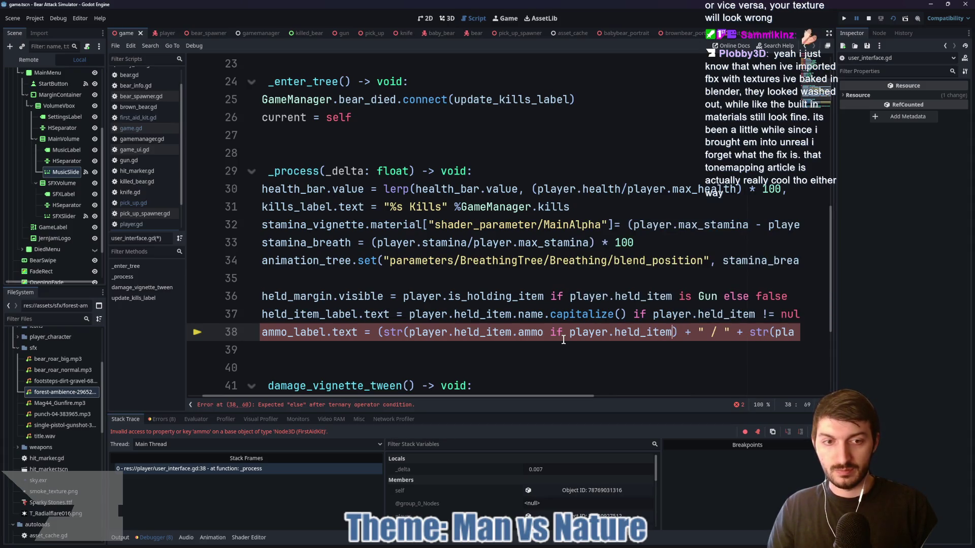
type("is")
key("BackSpace")
type("gun")
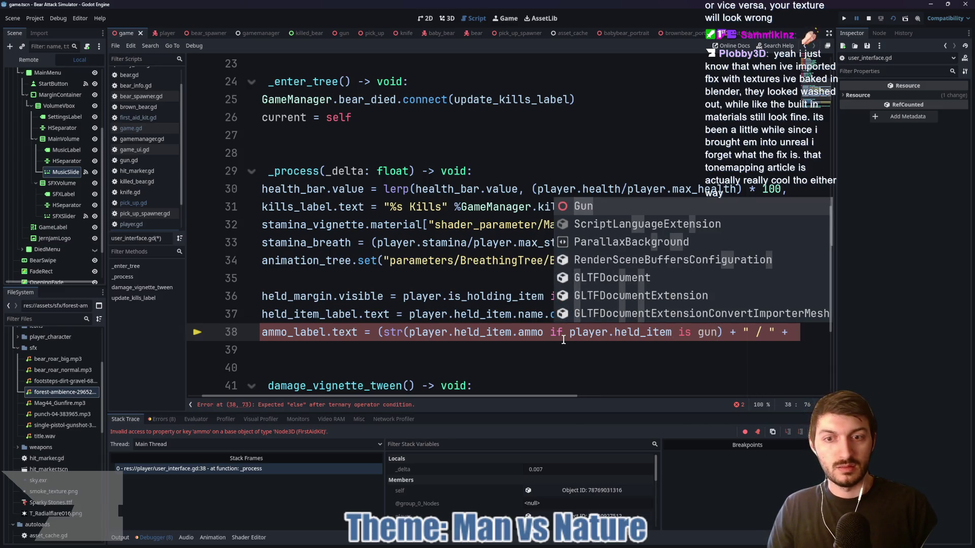
type(" else ")
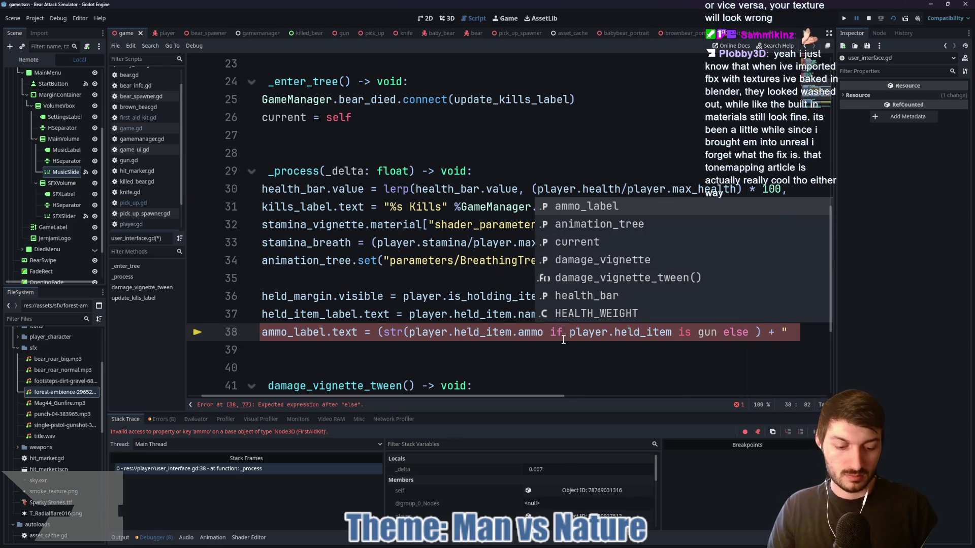
type("\"")
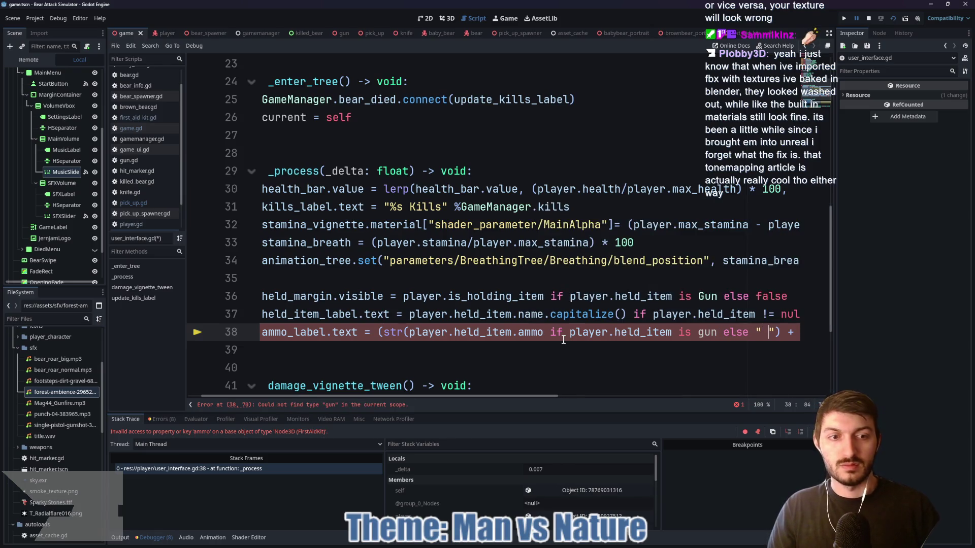
left_click(704, 332)
key("BackSpace")
type("G")
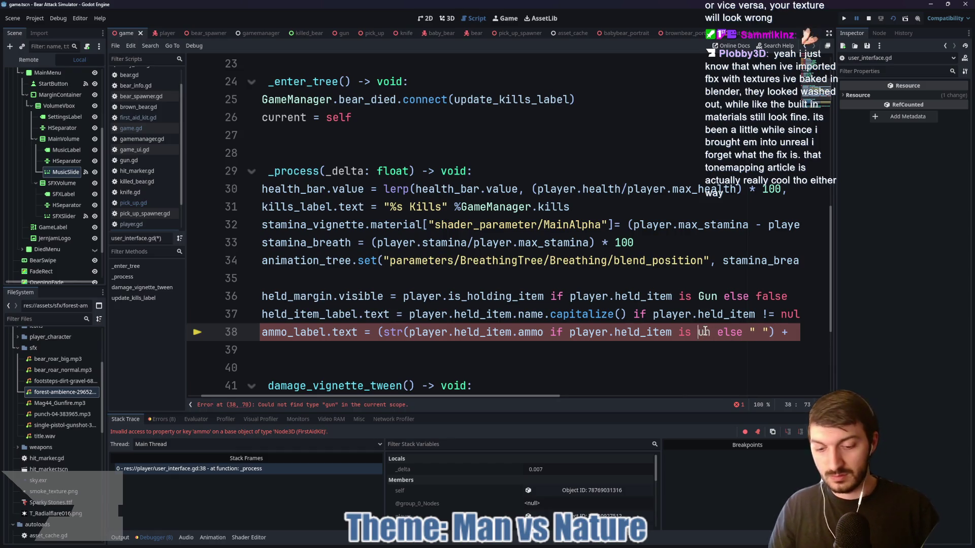
key("Escape")
key("ctrl+s")
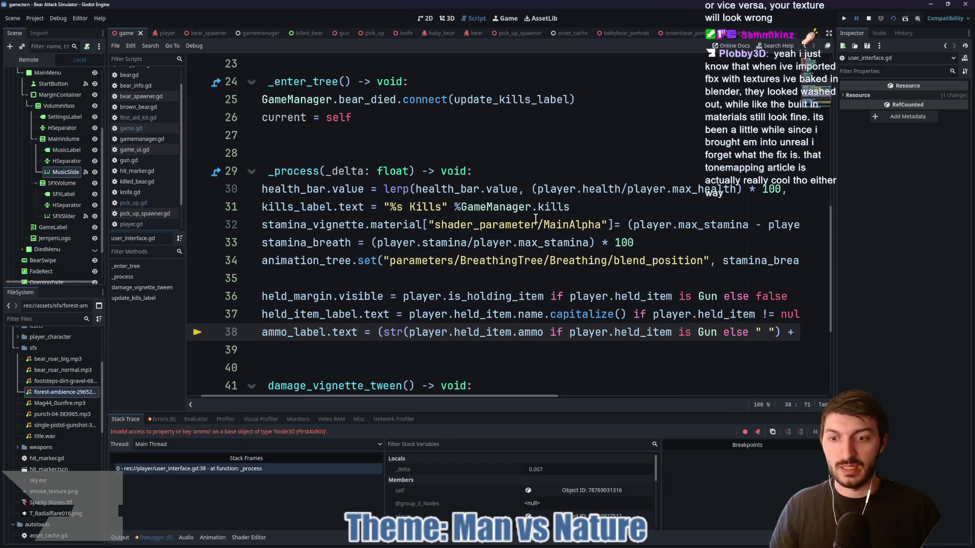
key("F5")
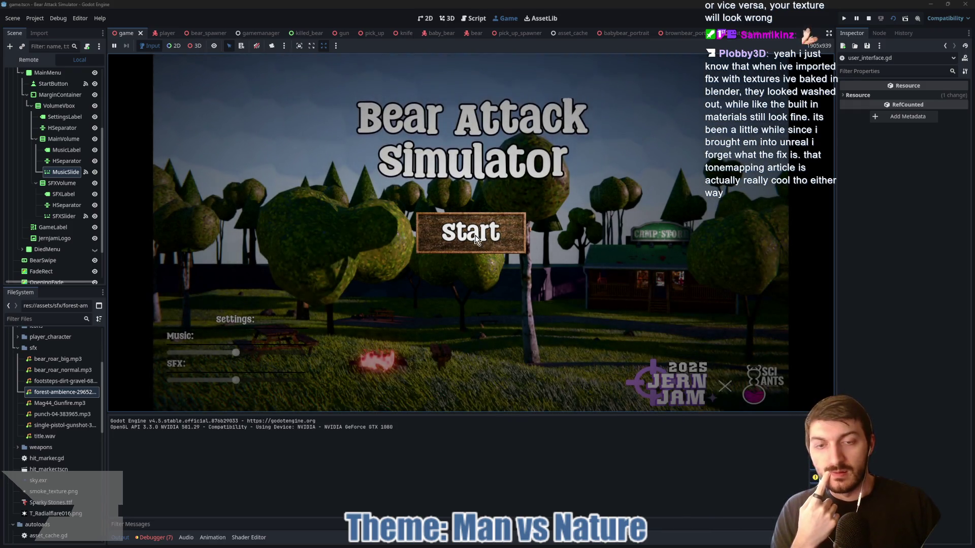
Start a round, walk forward briefly, then stop the game with F8
left_click(476, 240)
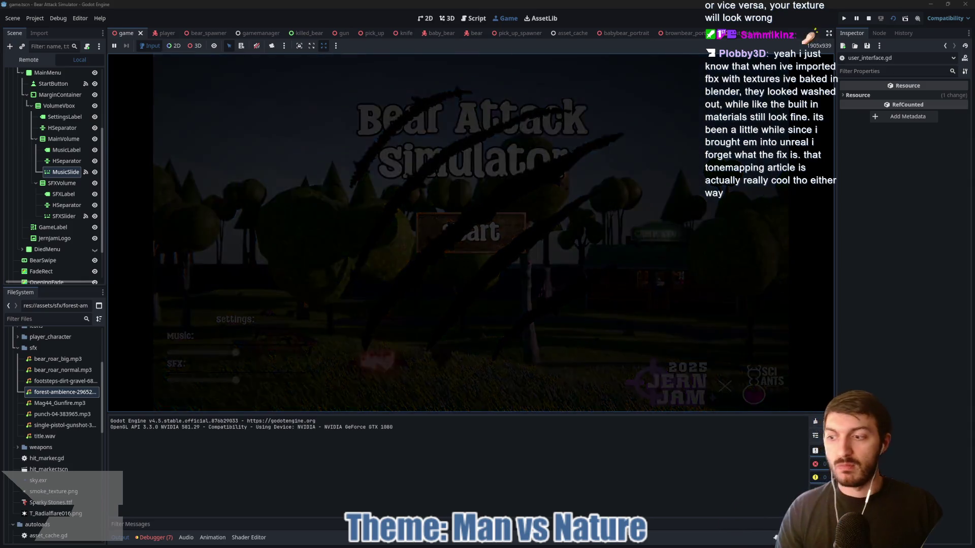
mouse_move(470, 233)
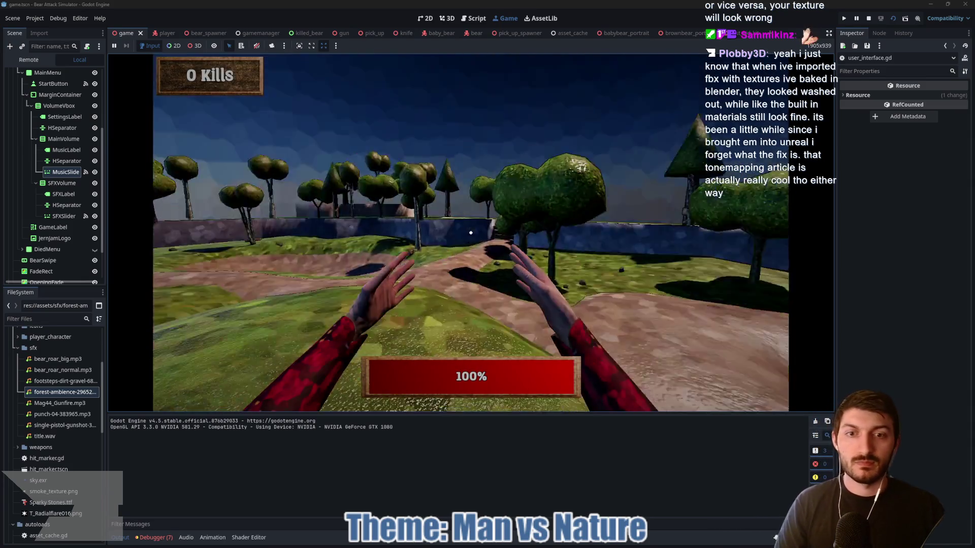
key("w")
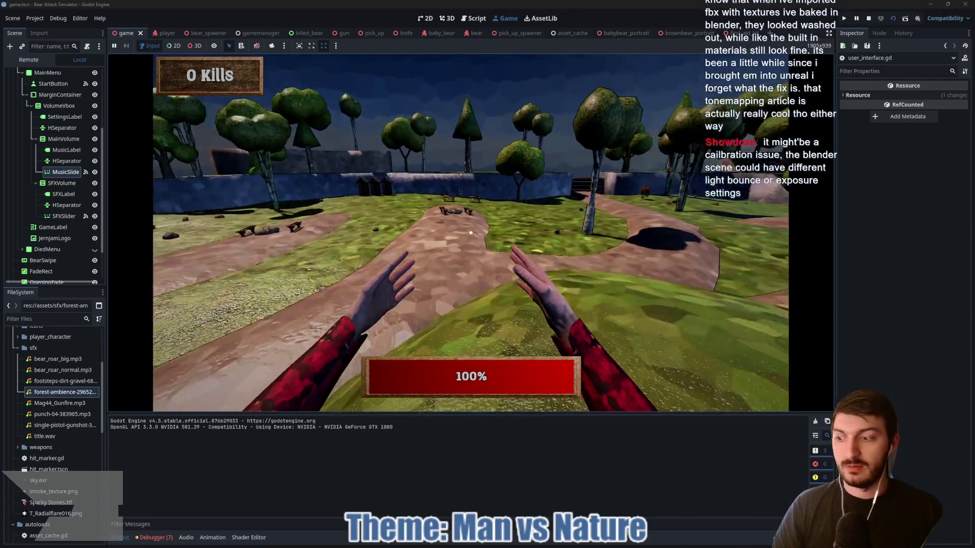
key("F8")
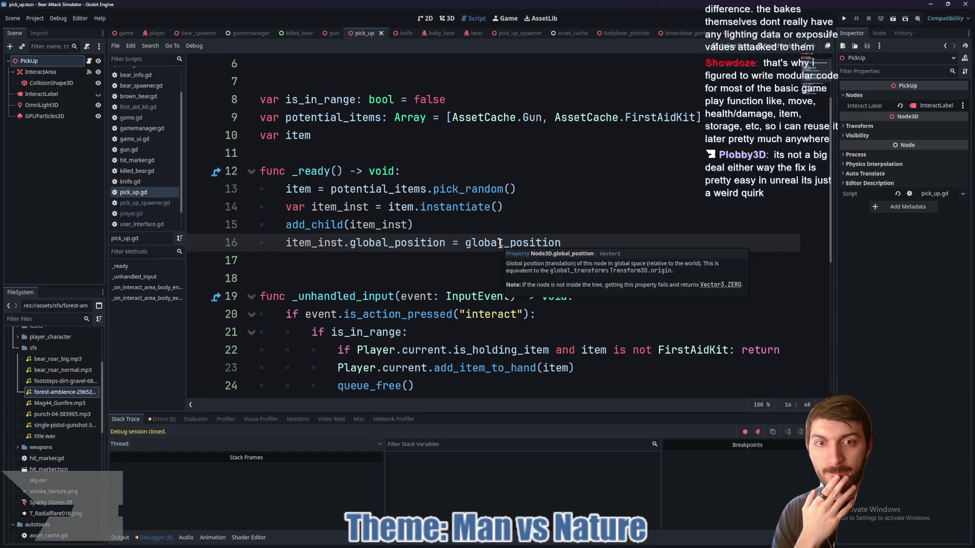
Review pick_up.gd's _unhandled_input return condition and add_item_to_hand call
scroll(502, 243, "down", 1)
scroll(463, 241, "down", 1)
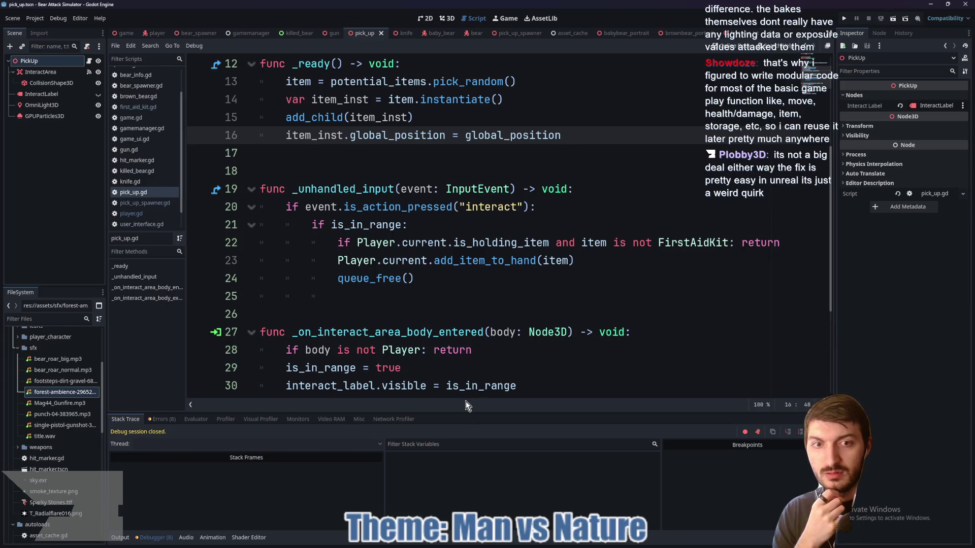
left_click_drag(710, 243, 773, 246)
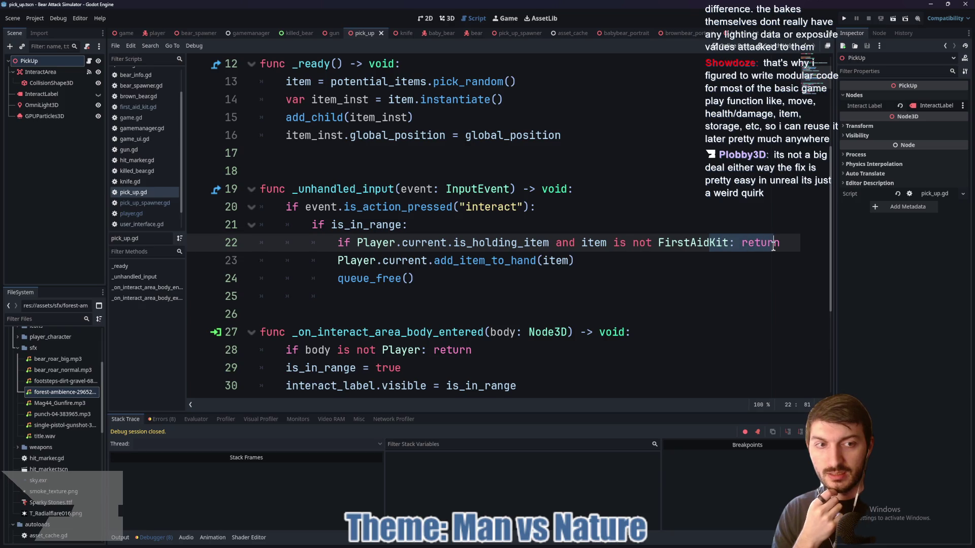
left_click(523, 261)
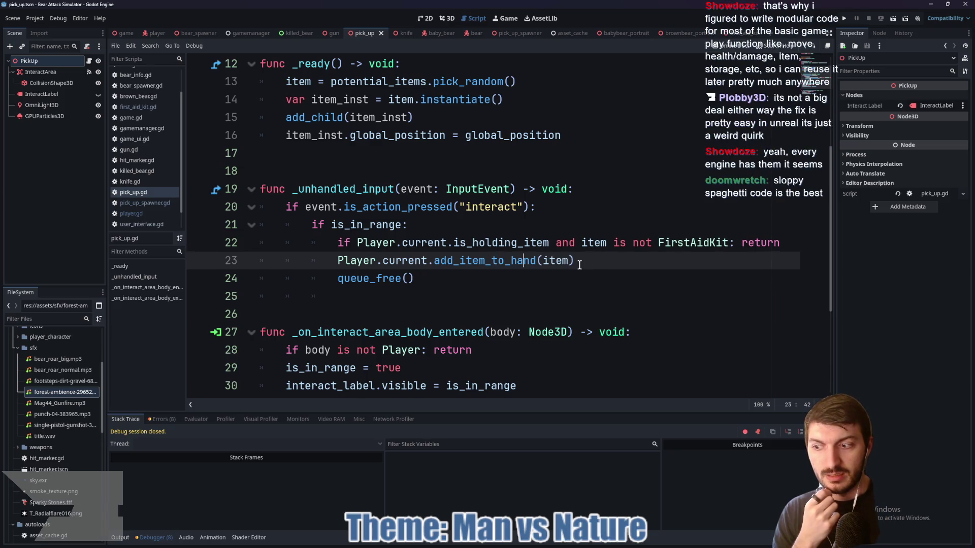
mouse_move(568, 264)
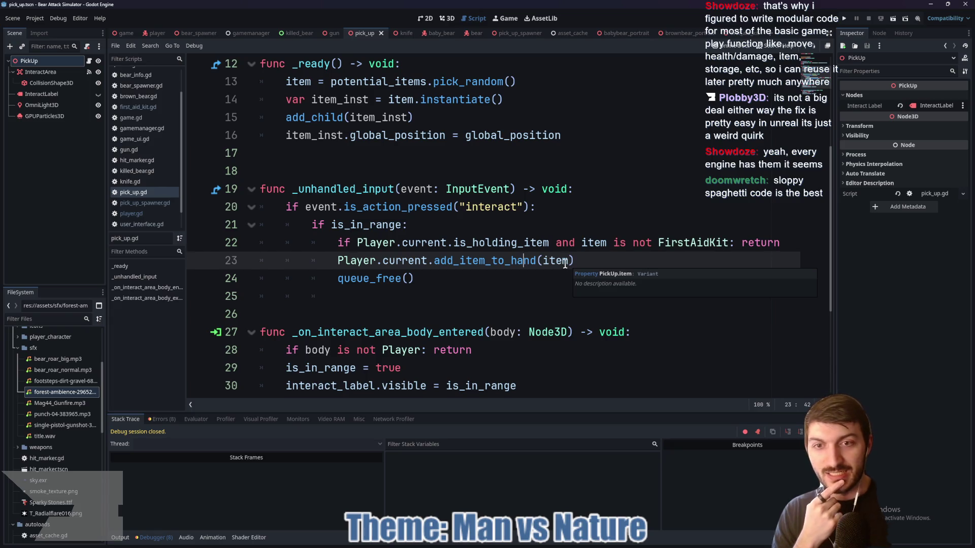
scroll(550, 260, "down", 2)
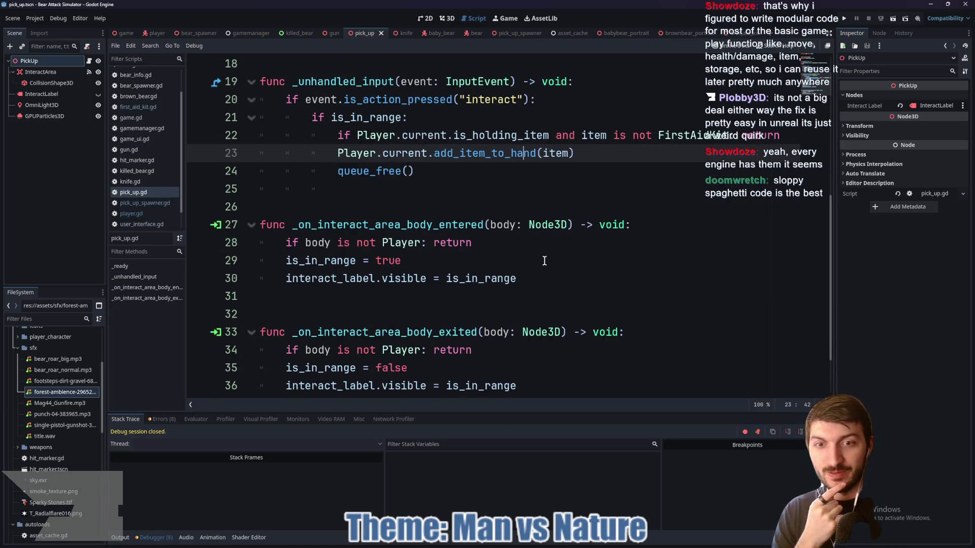
scroll(544, 260, "up", 2)
left_click(335, 257)
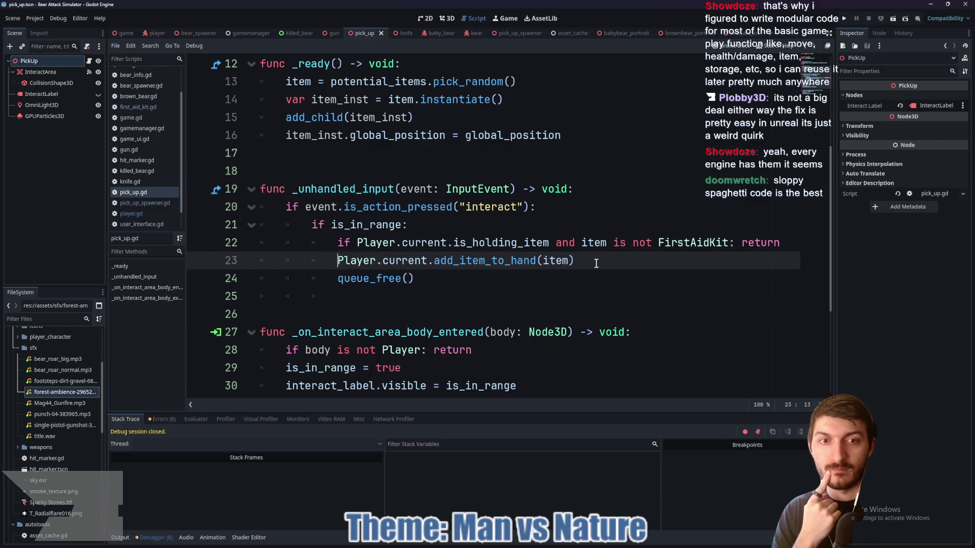
scroll(577, 261, "up", 4)
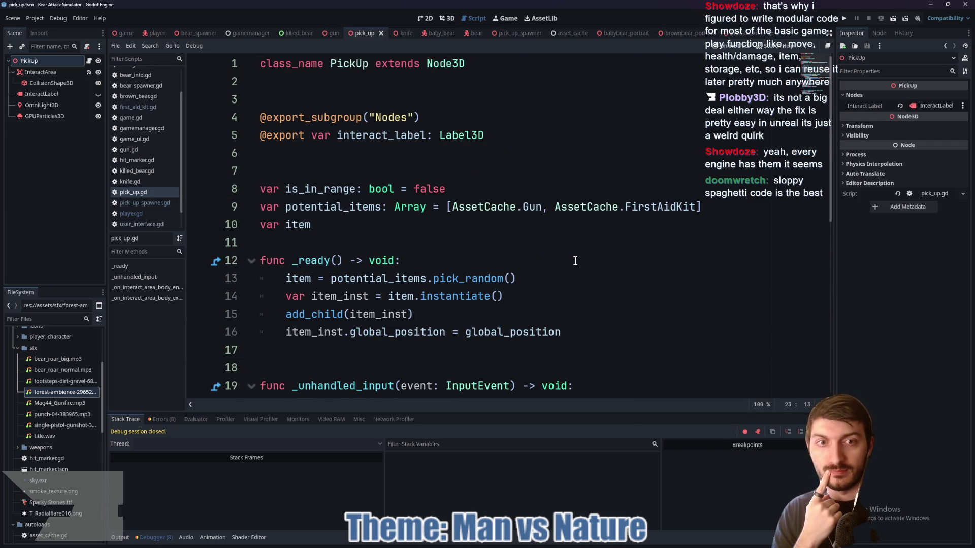
scroll(575, 261, "down", 4)
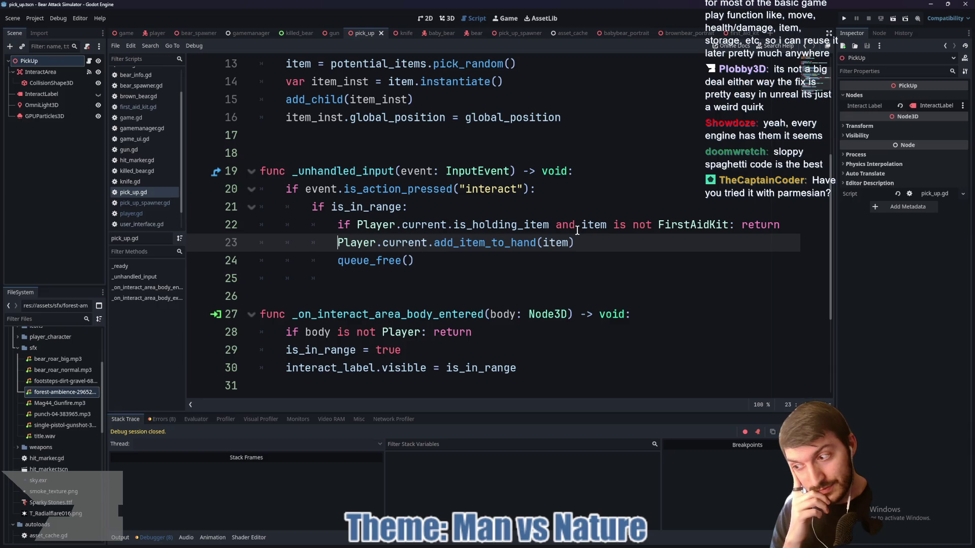
Insert a new indented line directly under the is_in_range check
mouse_move(556, 224)
left_mouse_down()
mouse_move(741, 228)
mouse_move(729, 228)
left_mouse_up()
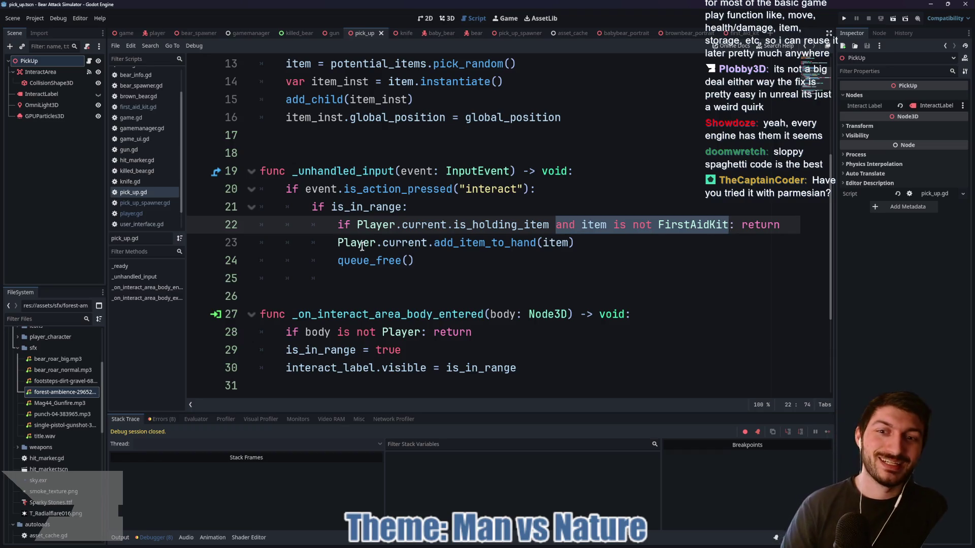
left_click(338, 243)
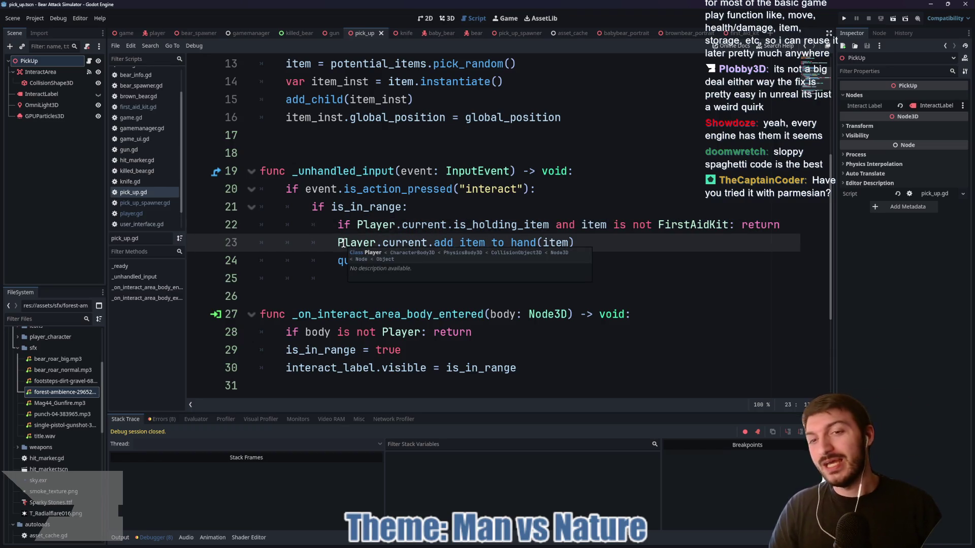
left_click(409, 243)
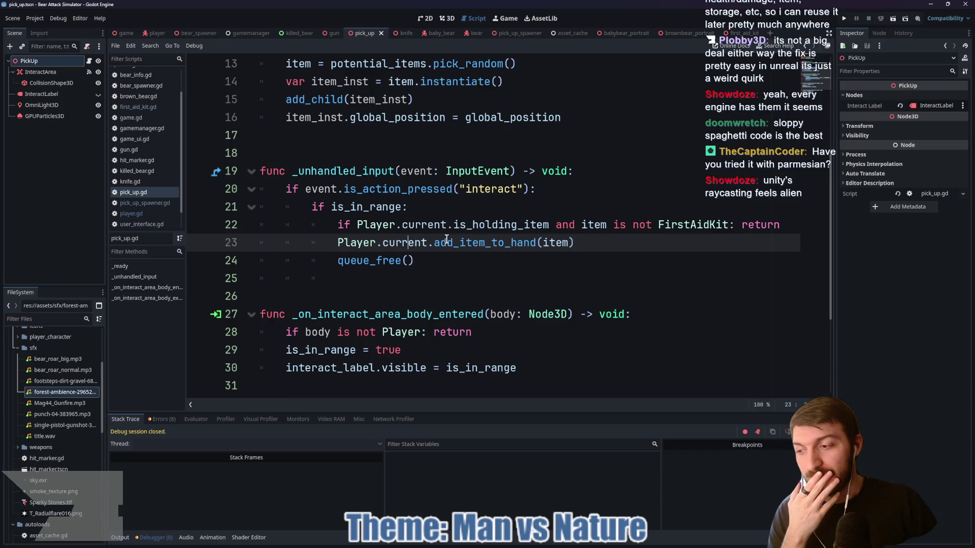
left_click(434, 242)
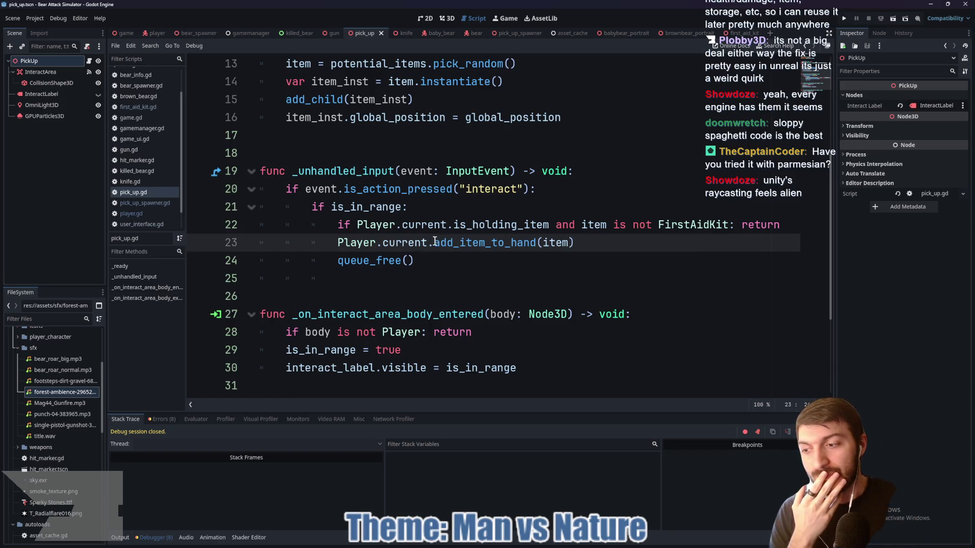
left_click(471, 224)
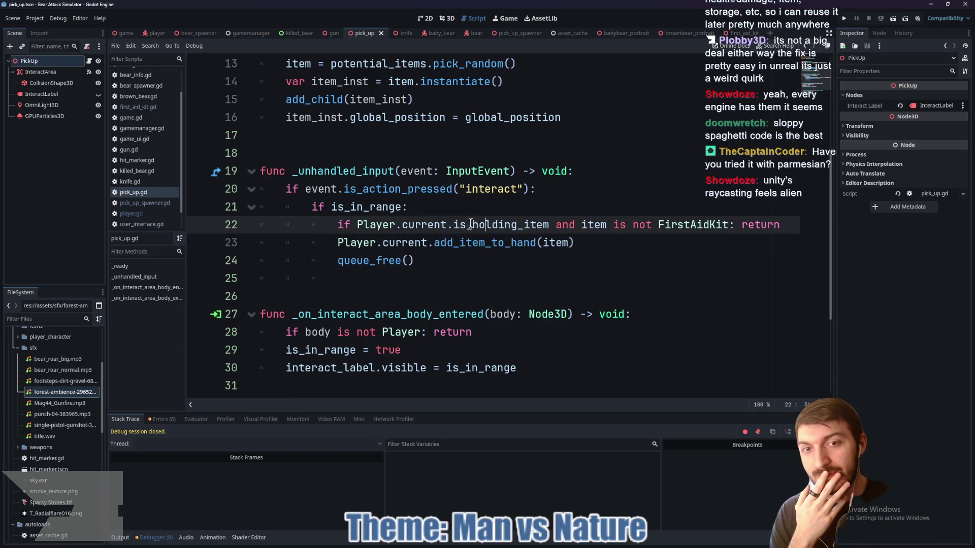
left_click(432, 212)
key("Return")
Start a 'match item:' block with an AssetCache.Gun: case
type("match item:")
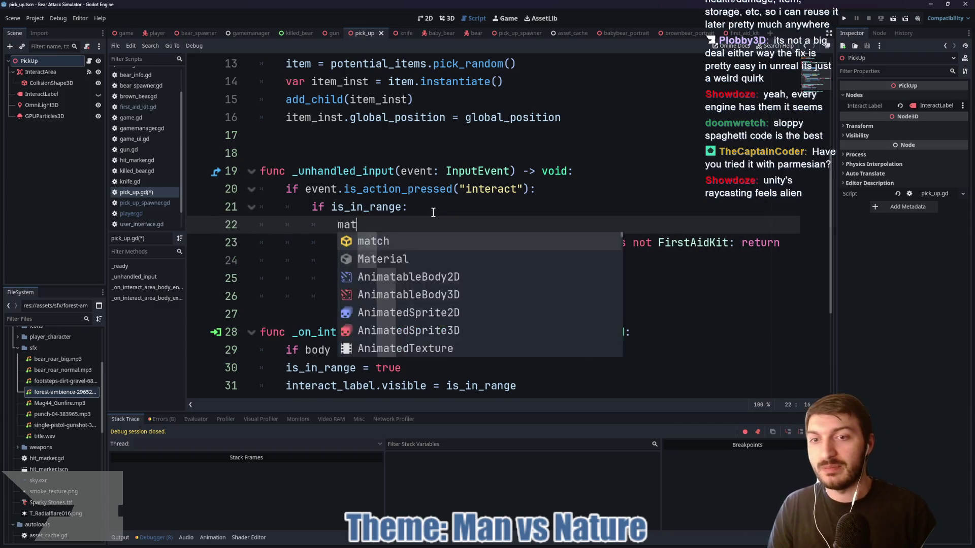
key("Return")
key("Return")
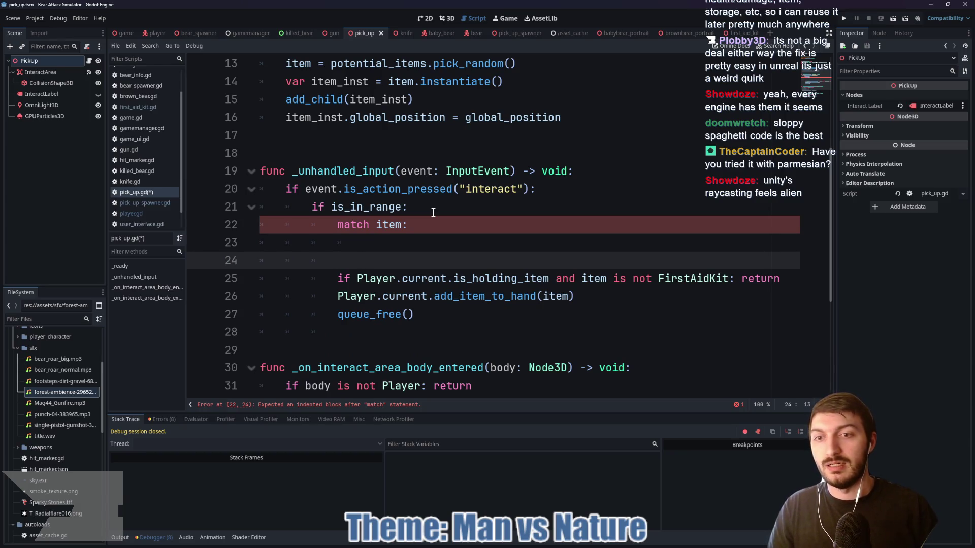
key("Up")
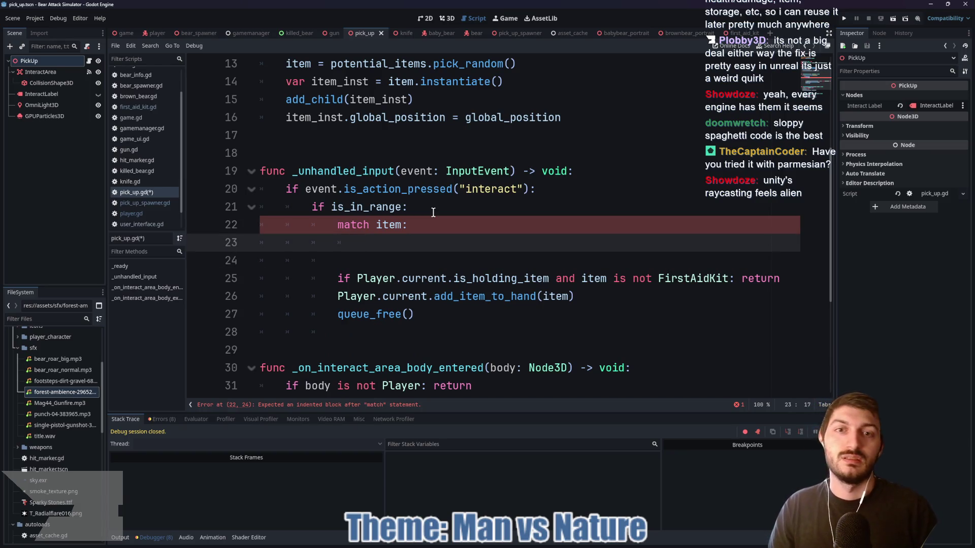
type("Ass")
key("Return")
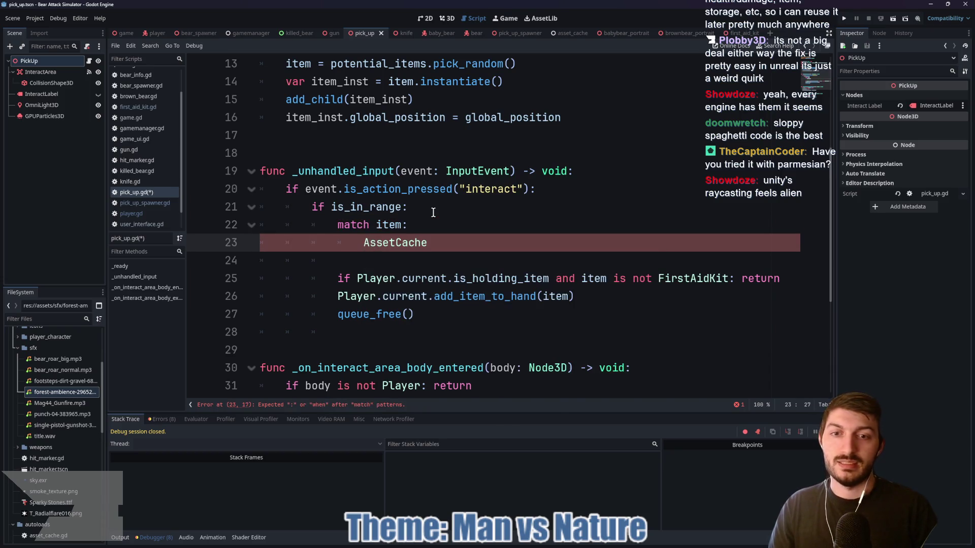
type(".Gun:")
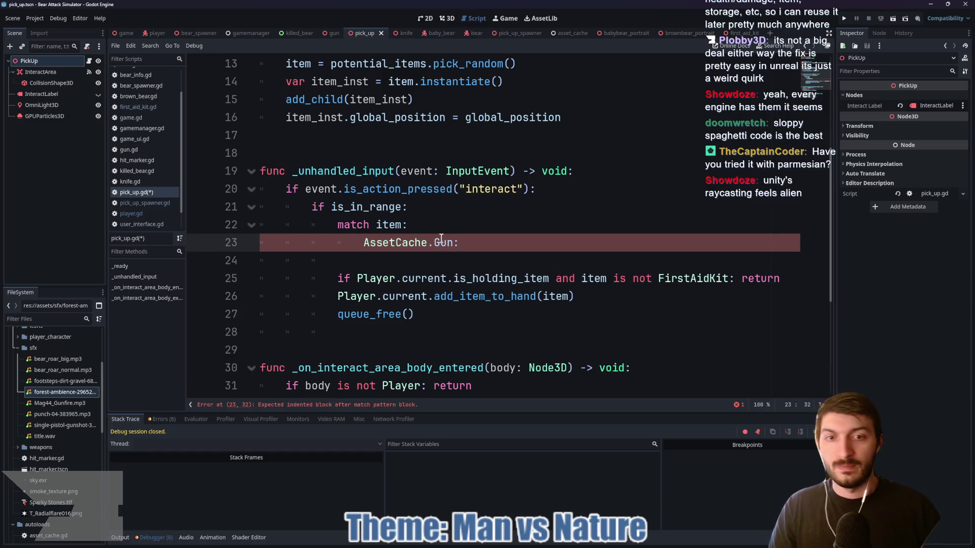
Under the Gun case, return if Player.current.is_holding_item()
key("Return")
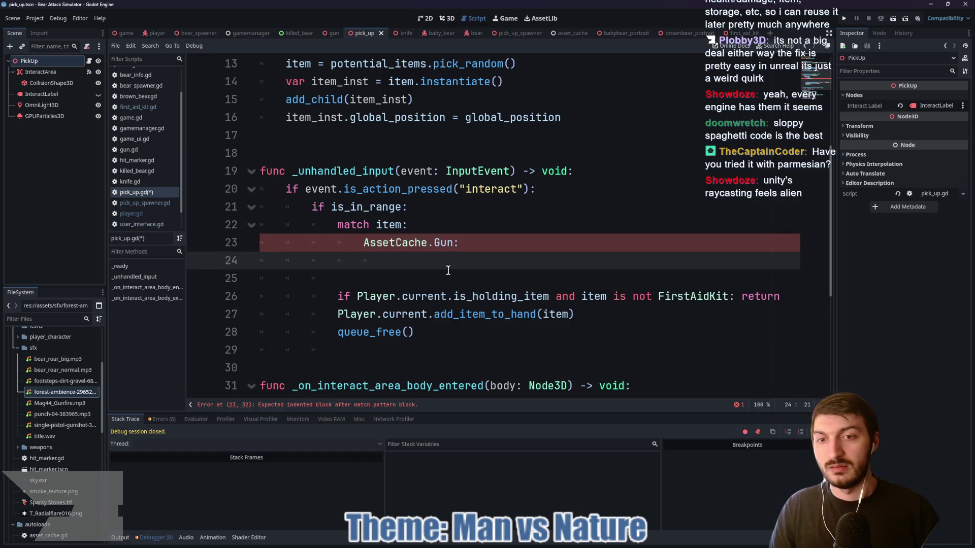
type("if ")
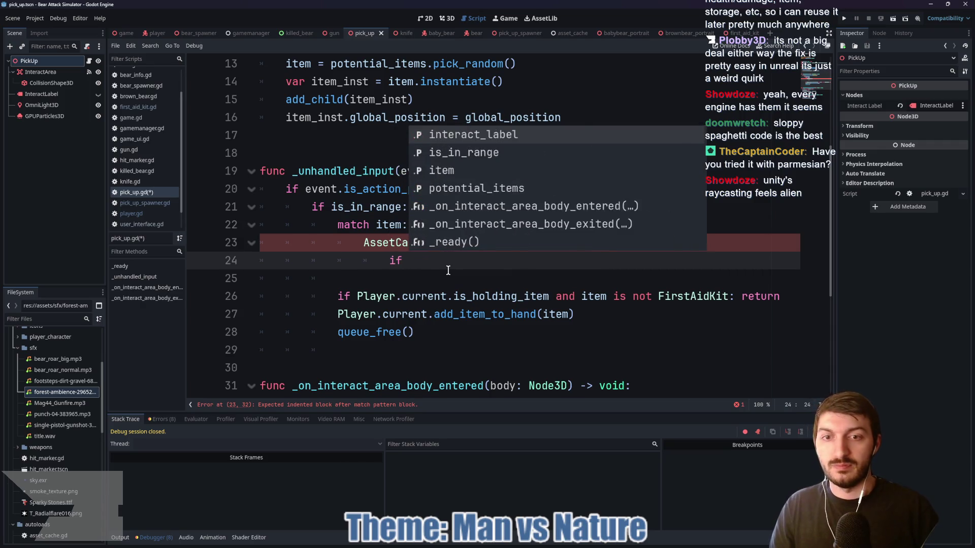
type("Player.current.is")
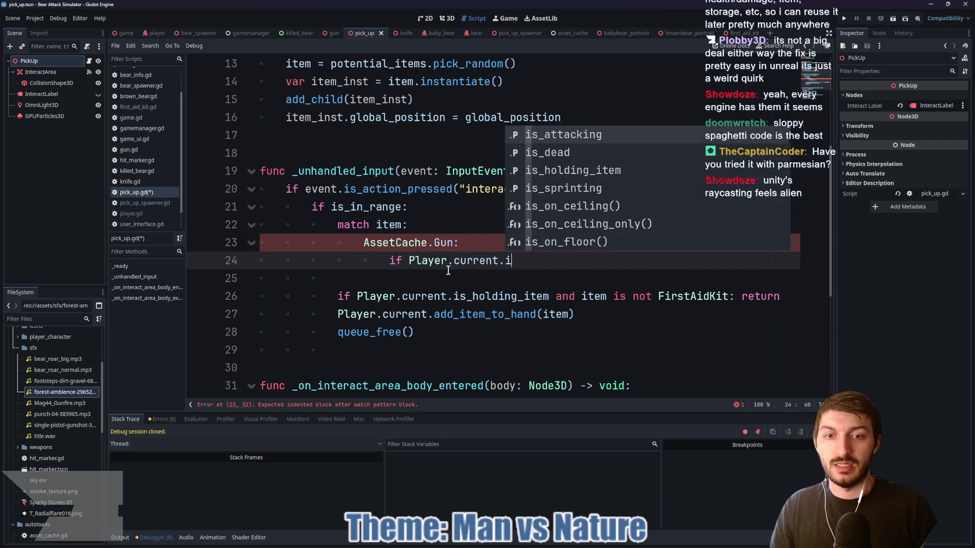
key("Down")
key("Down")
key("Return")
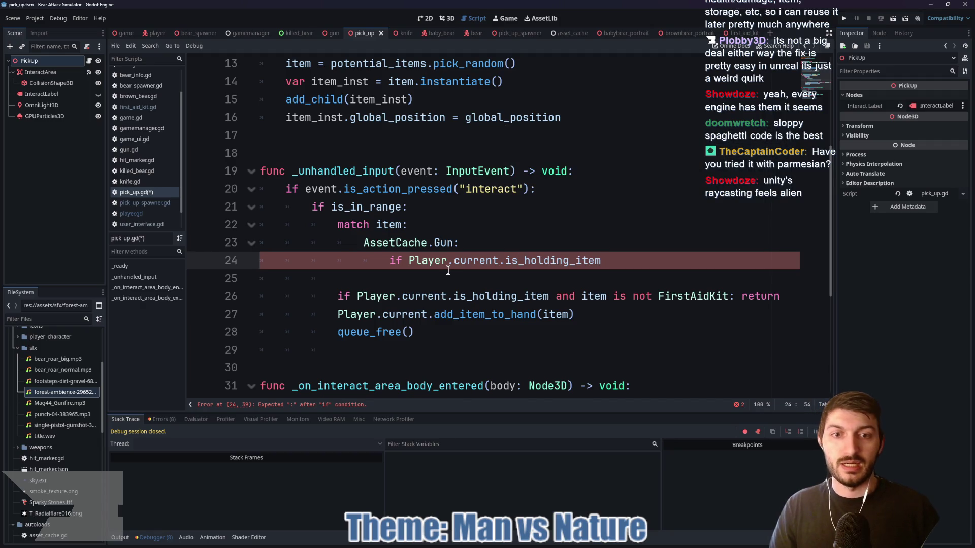
type(": return")
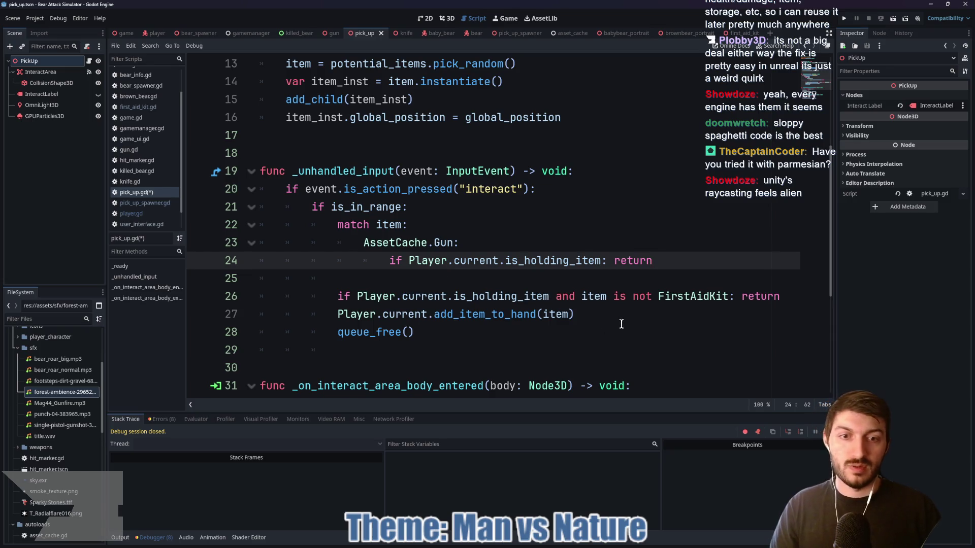
Move the add_item_to_hand and queue_free lines under the Gun check, removing the old holding check
mouse_move(439, 333)
left_mouse_down()
mouse_move(309, 311)
mouse_move(253, 314)
left_mouse_up()
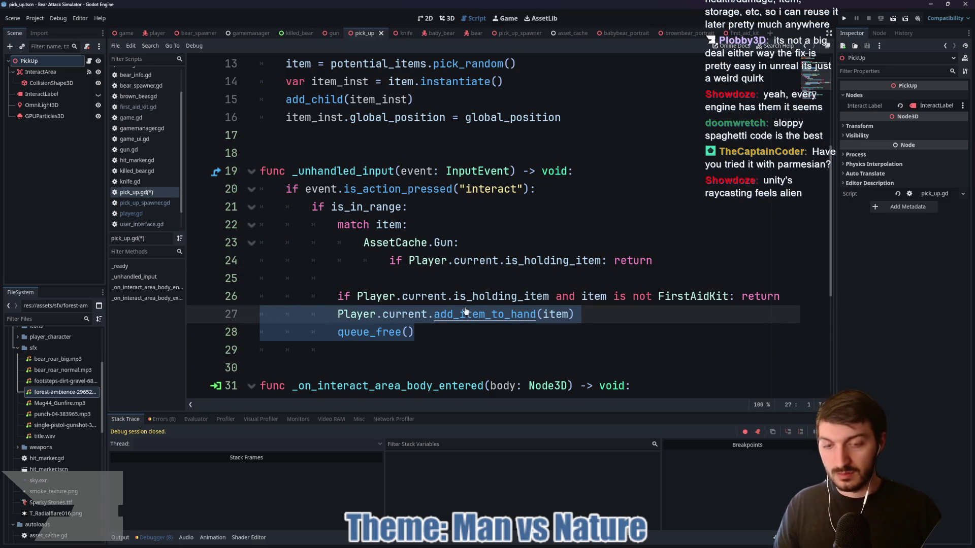
key("ctrl+x")
left_click(478, 277)
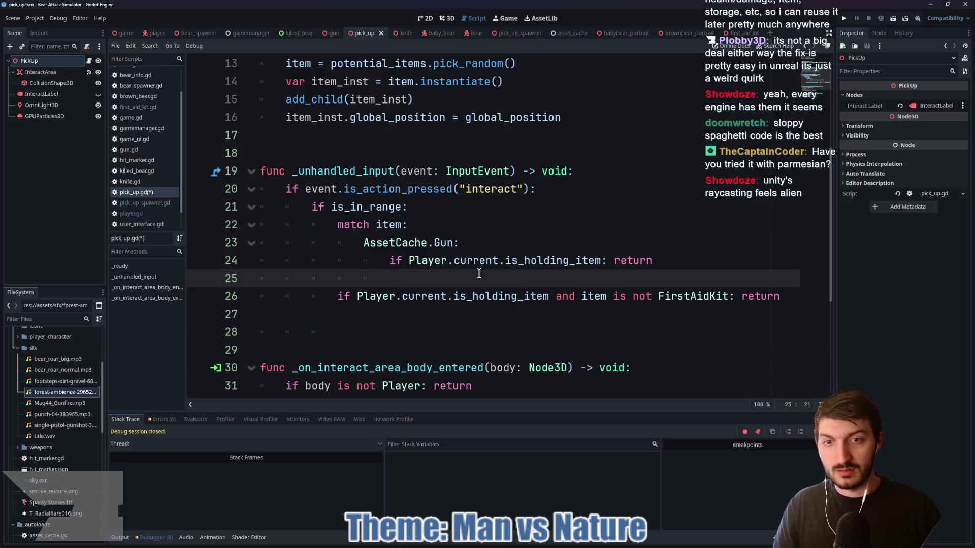
key("ctrl+v")
key("shift+Home")
key("shift+Tab")
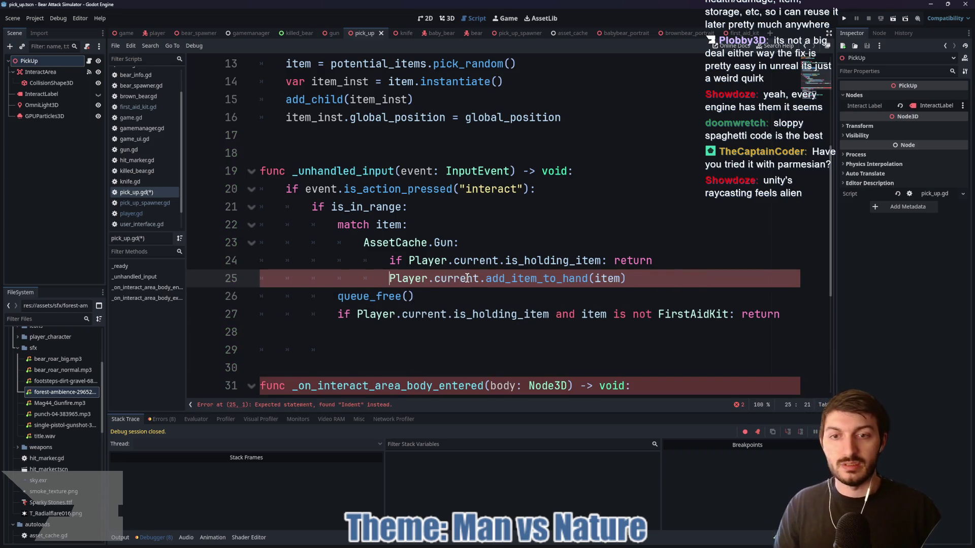
left_click(338, 296)
key("Tab")
key("Tab")
key("Tab")
left_click_drag(337, 315, 778, 315)
key("BackSpace")
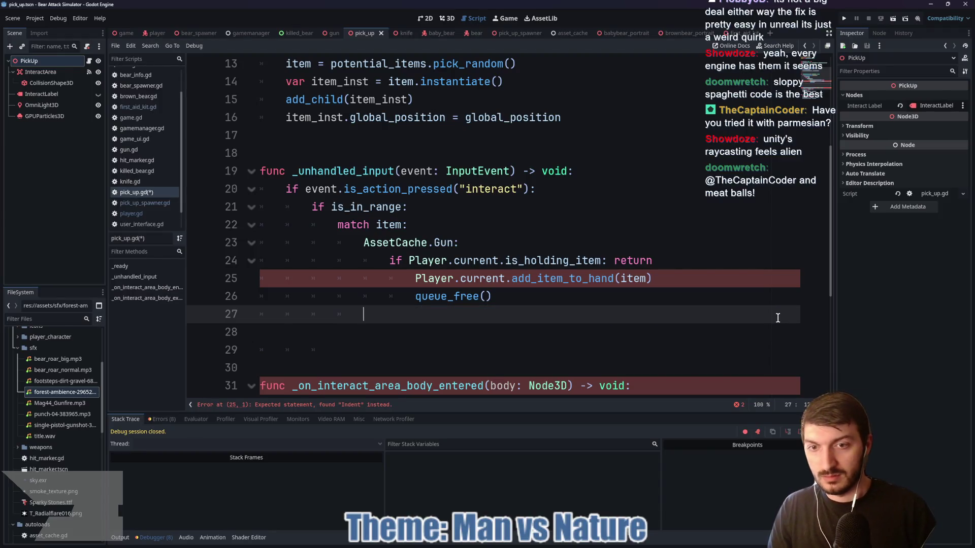
Add an AssetCache.FirstAidKit case and fix the Gun branch's indentation
type("Asse")
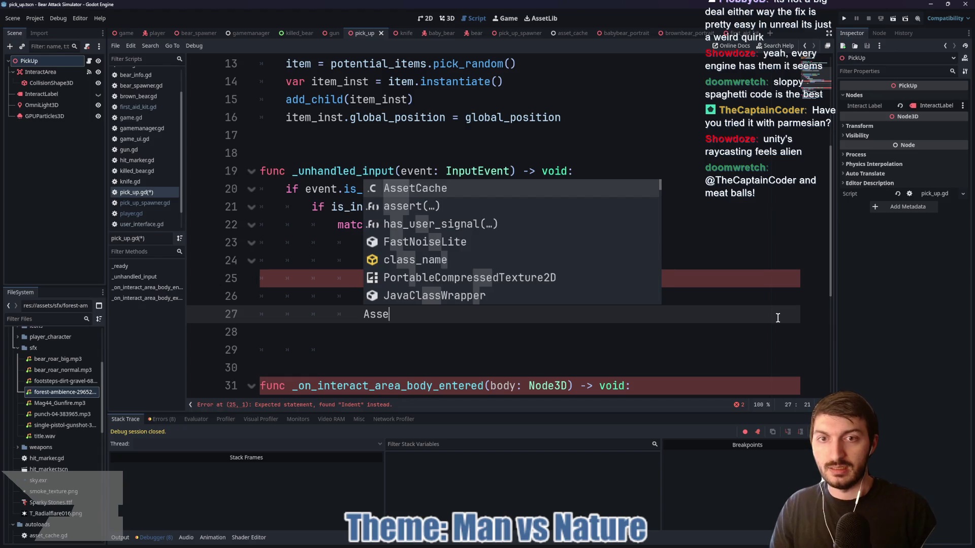
type("tCache.F")
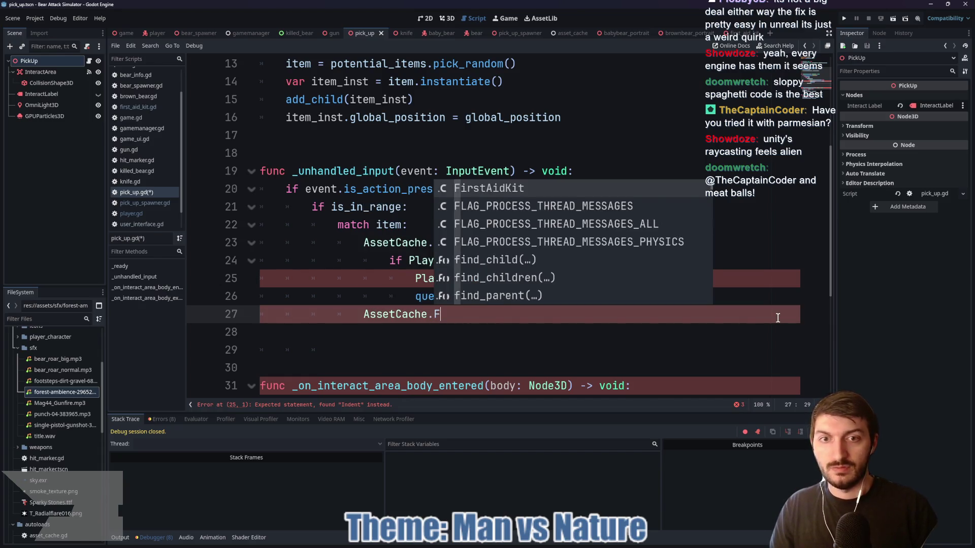
key("Return")
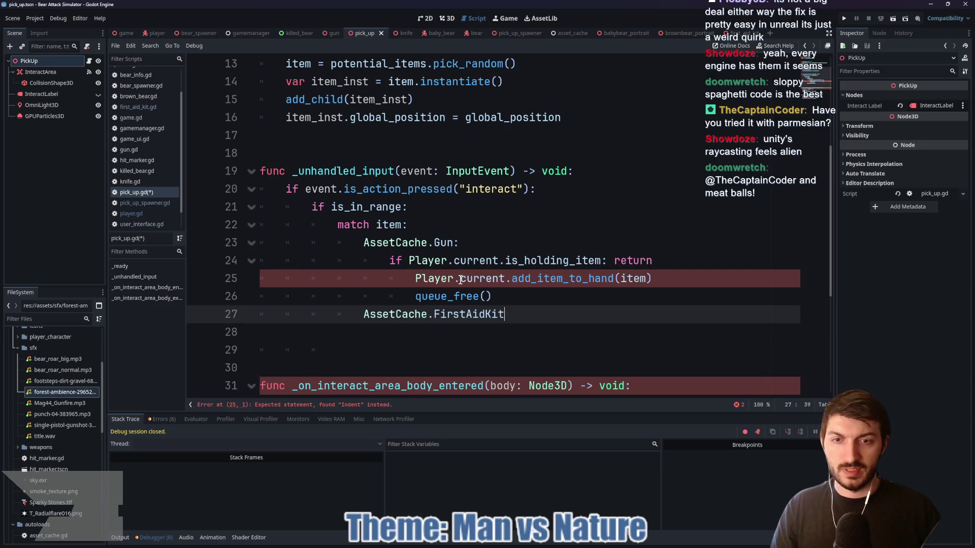
left_click(413, 278)
key("BackSpace")
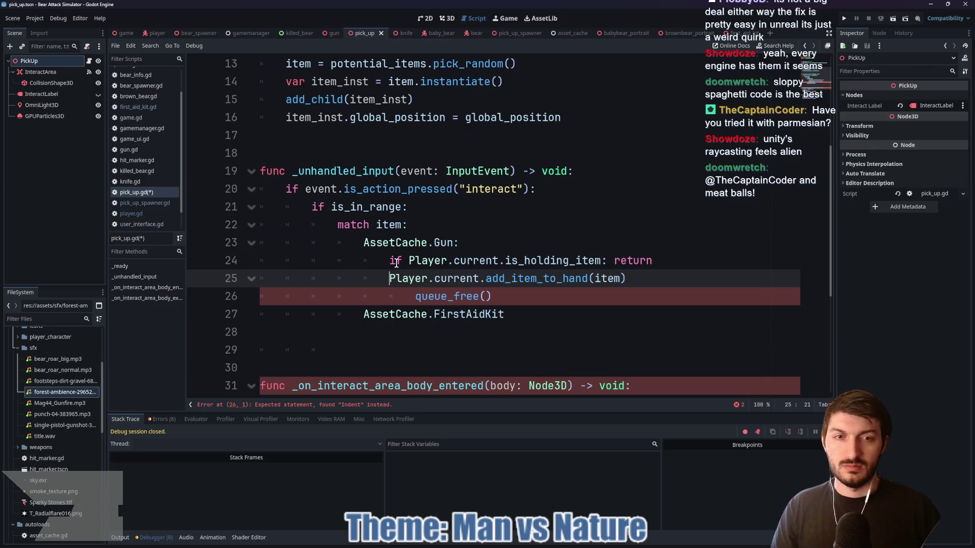
left_click(414, 297)
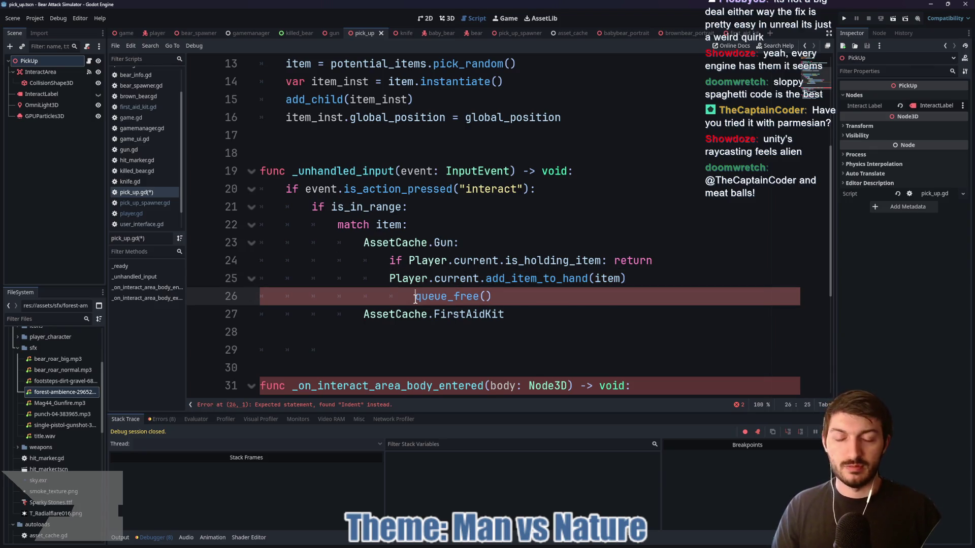
key("BackSpace")
left_click(551, 325)
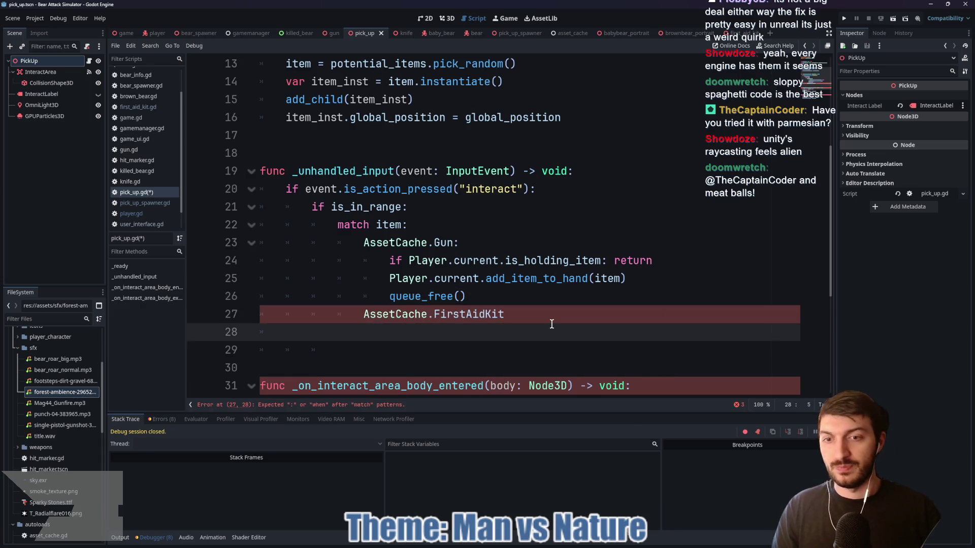
Under FirstAidKit, add Player.current.health += (Player.current.max_health * 0.15)
key("Tab")
key("Tab")
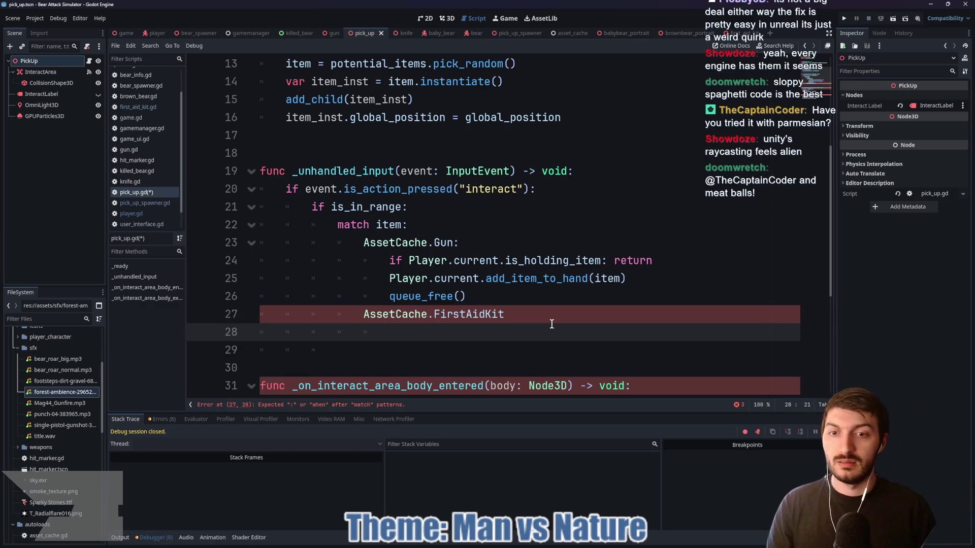
type("Player")
type(".current.")
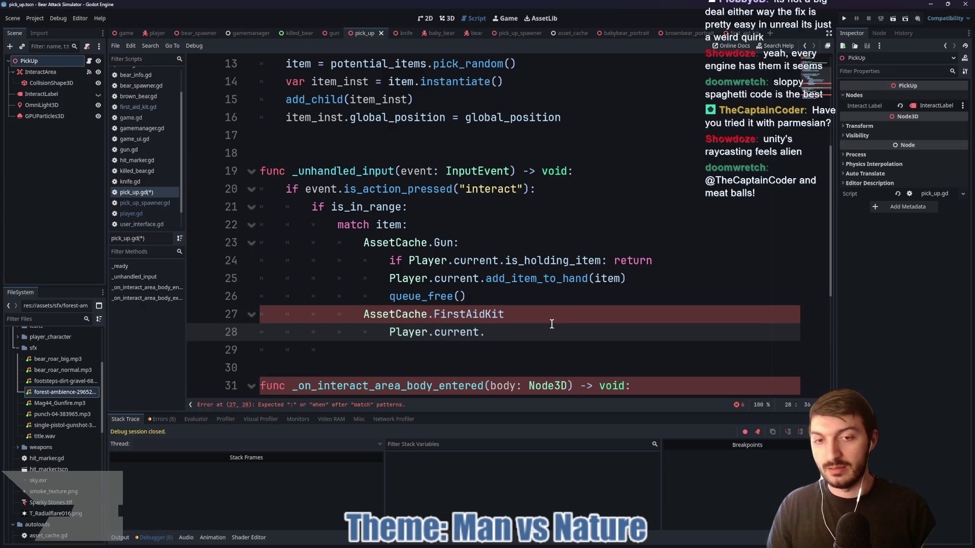
type("health +=")
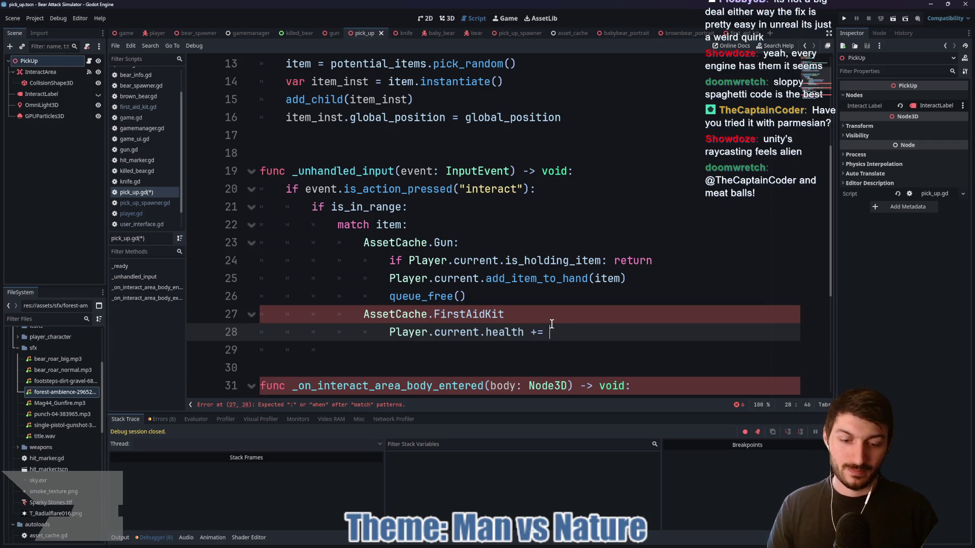
type(" (Play")
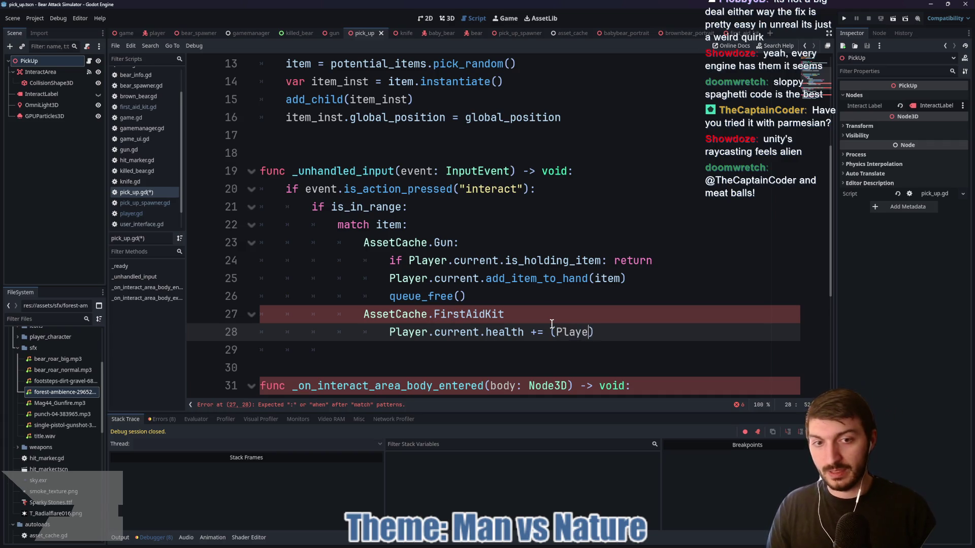
type("er.c")
key("BackSpace")
key("BackSpace")
key("BackSpace")
type("er.current.max")
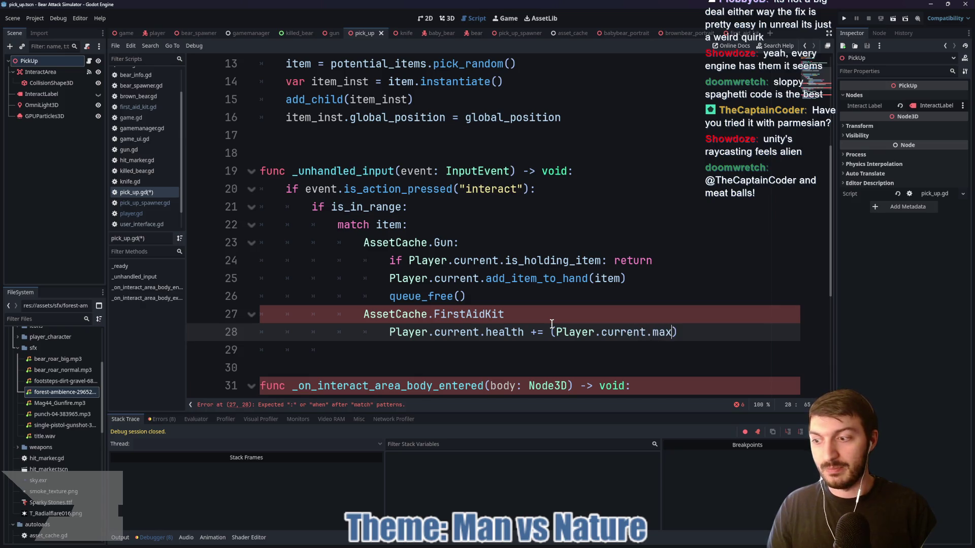
type("_health")
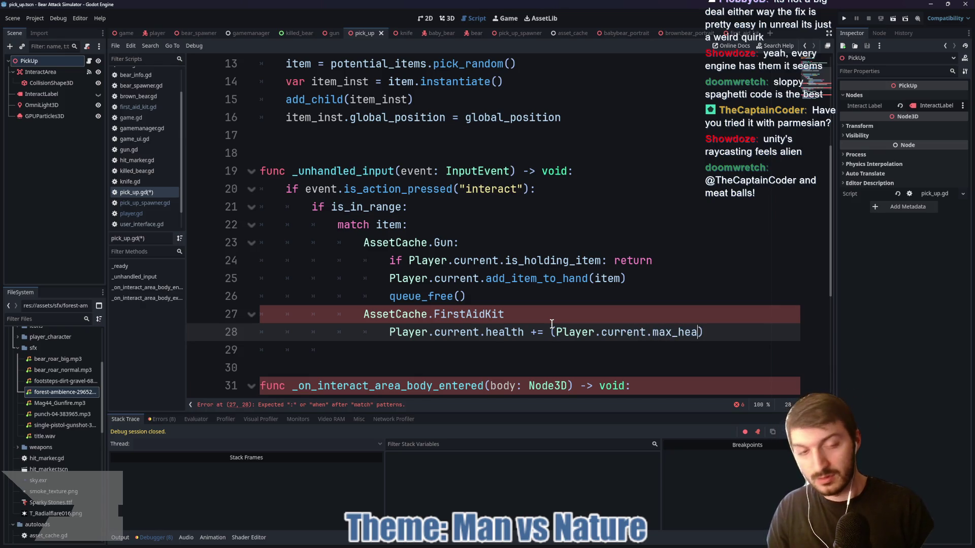
type(" * ")
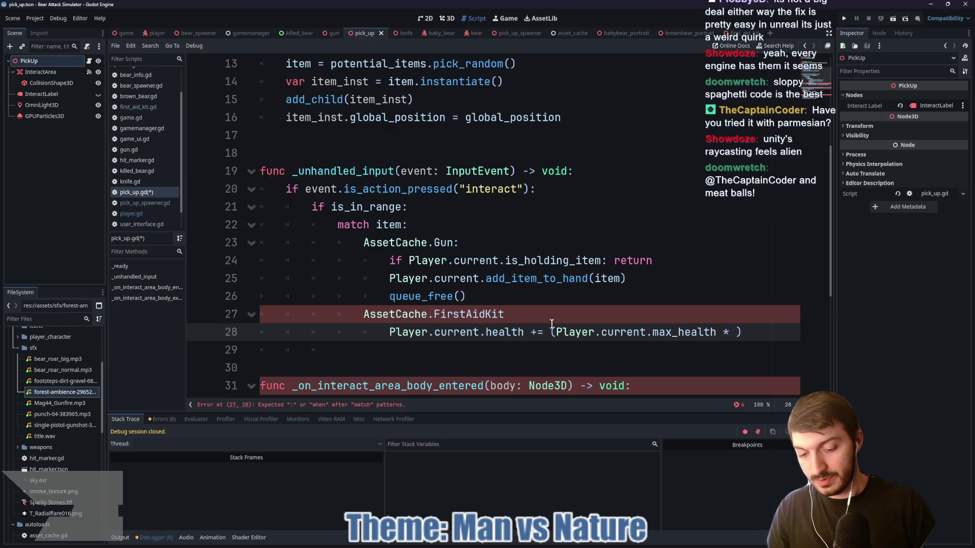
type("0.15")
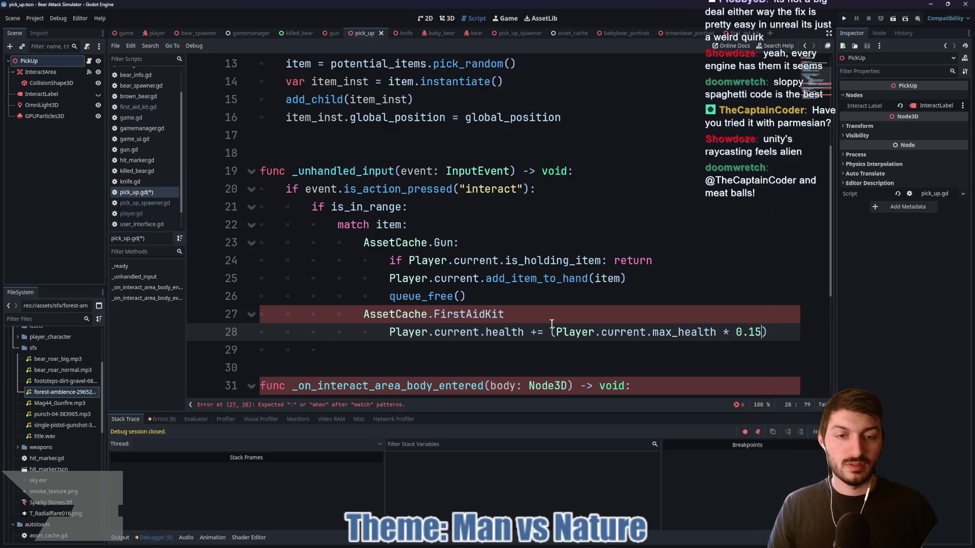
Add queue_free() after the healing line, fix the case's colon, and save pick_up.gd
key("End")
key("Return")
type("queue")
key("Return")
key("BackSpace")
key("BackSpace")
key("BackSpace")
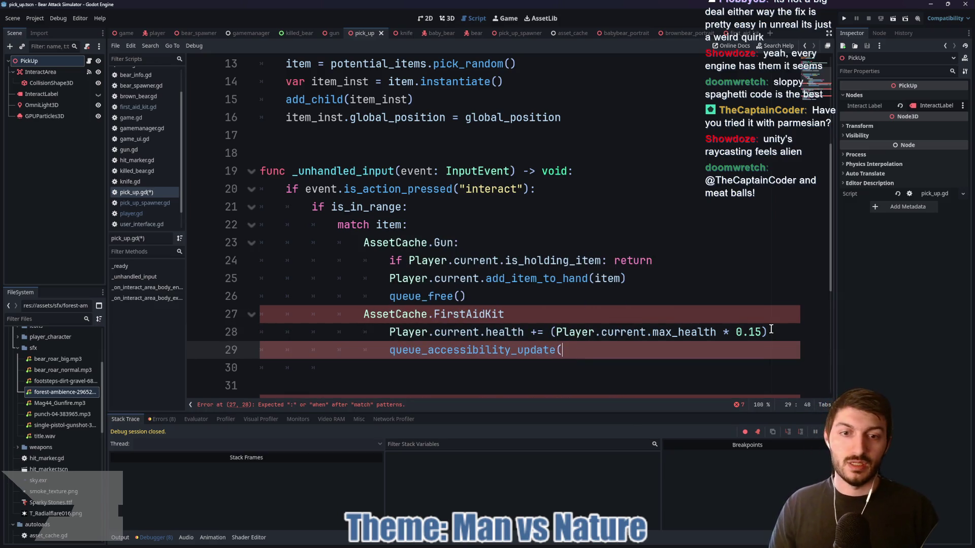
key("BackSpace")
type("f")
key("Return")
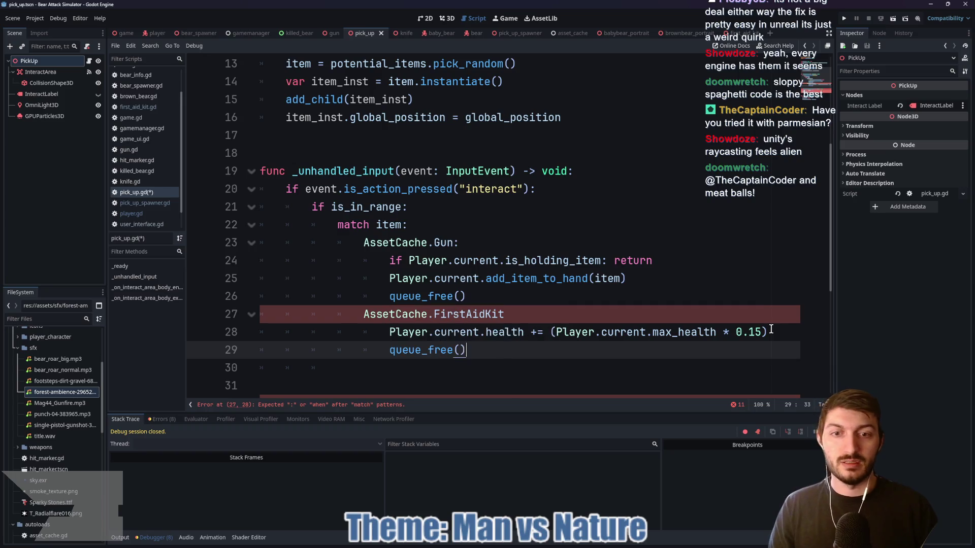
left_click(519, 318)
type(":")
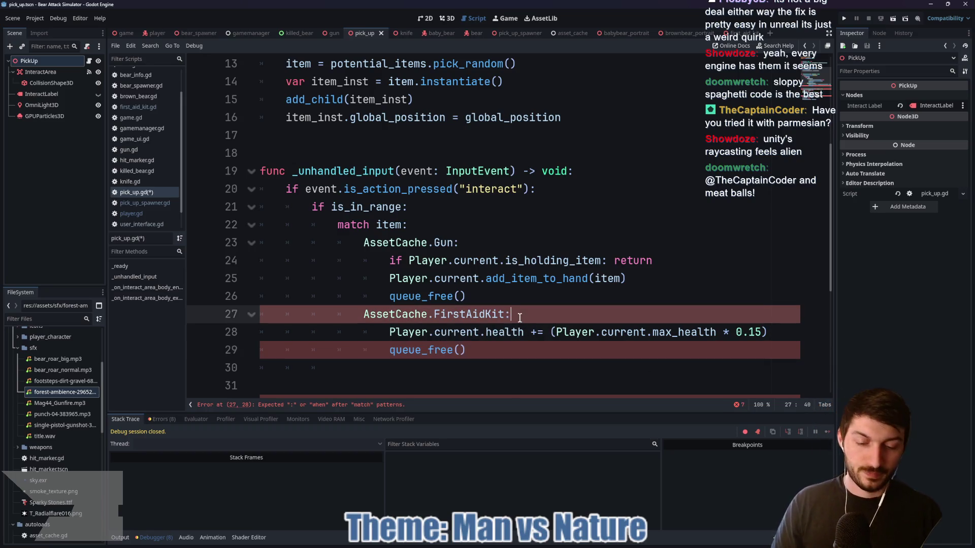
left_click(498, 349)
key("ctrl+s")
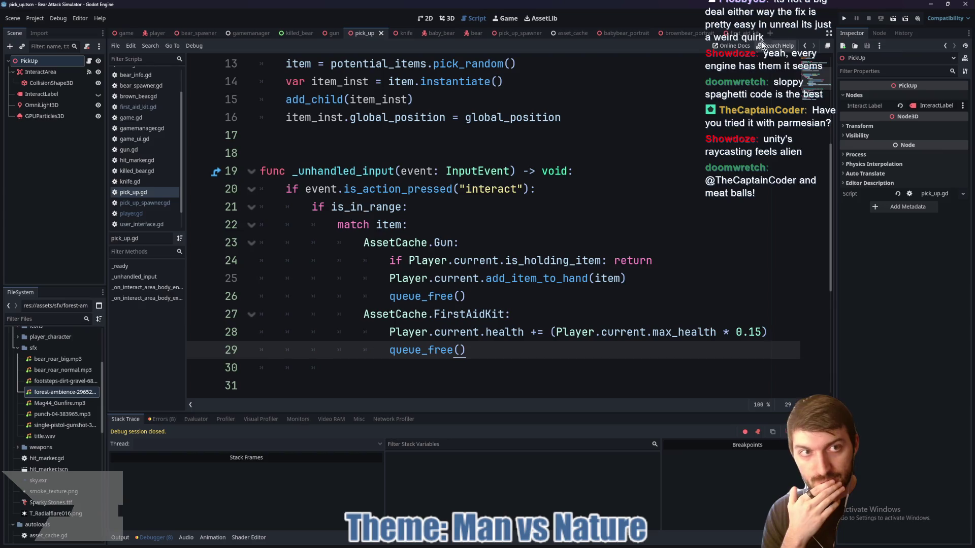
Remove the _ready function from first_aid_kit.gd, then save and close the script
left_click(482, 314, "ctrl")
left_click_drag(411, 191, 251, 137)
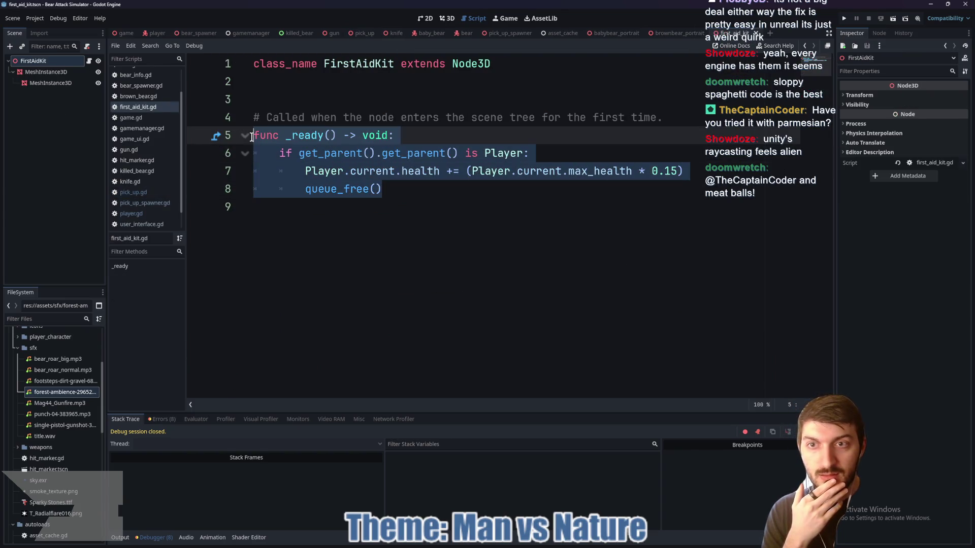
key("BackSpace")
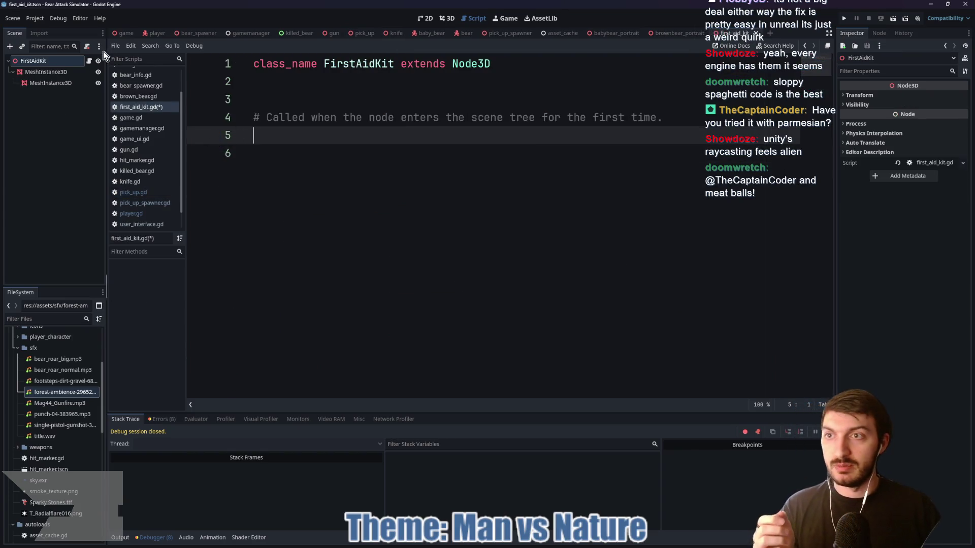
key("Delete")
key("ctrl+s")
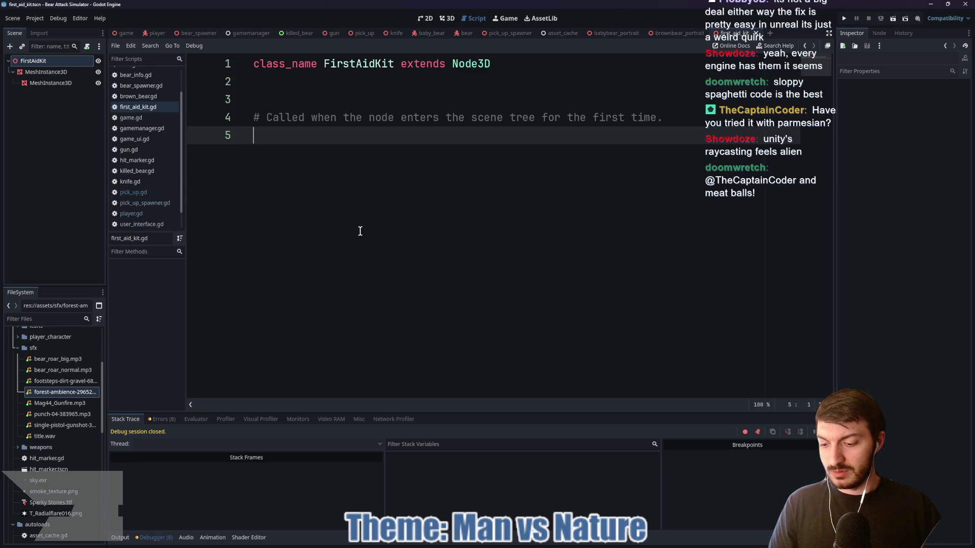
key("ctrl+w")
Delete first_aid_kit.gd from the pickups folder and return to pick_up.gd
scroll(45, 454, "down", 10)
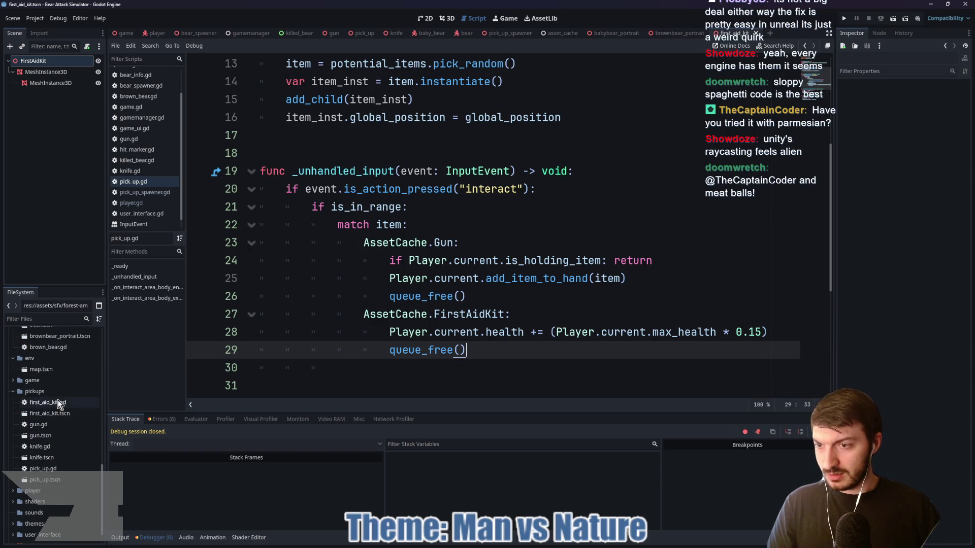
left_click(57, 403)
key("Delete")
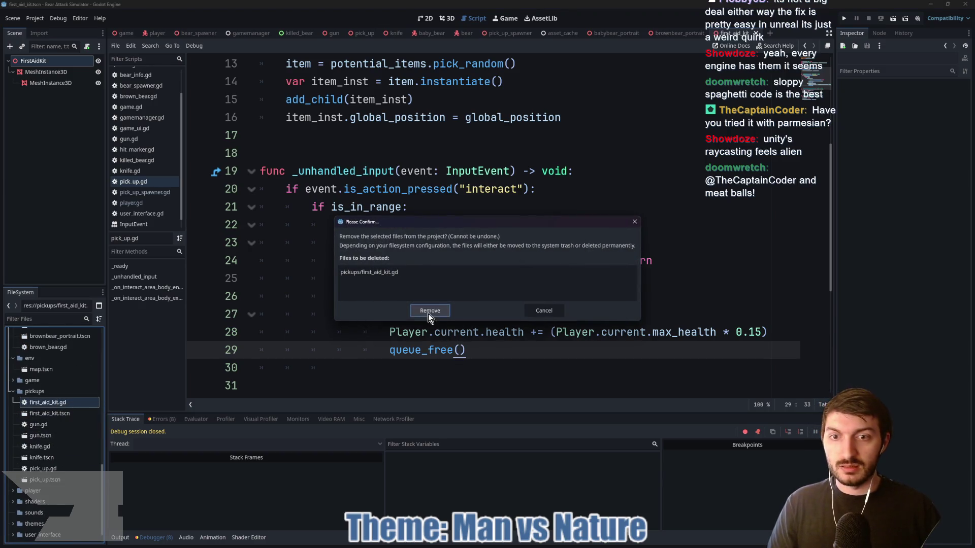
left_click(428, 311)
left_click(401, 278)
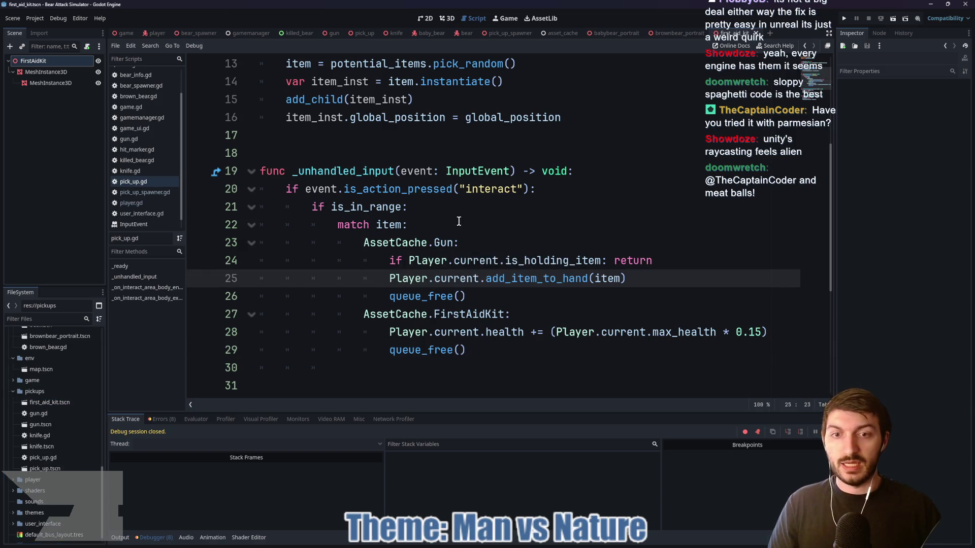
left_click(121, 33)
Playtest a round: pick up the gun and shoot a bear, hitting the freed-instance error
key("F5")
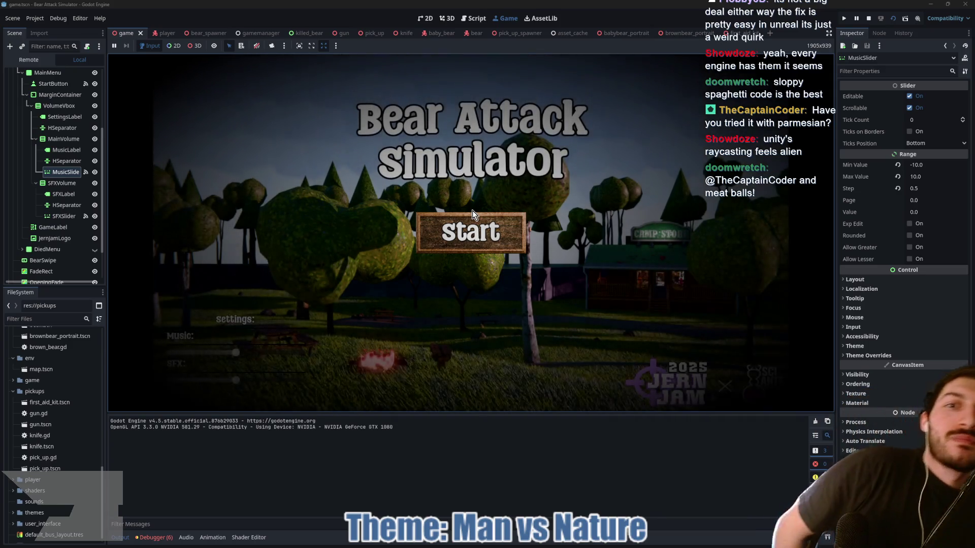
left_click(467, 239)
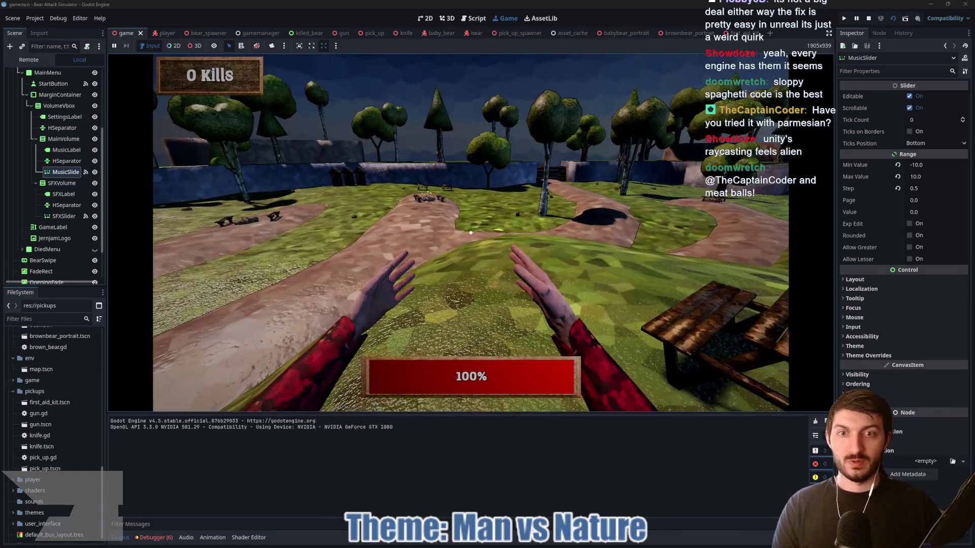
key("w")
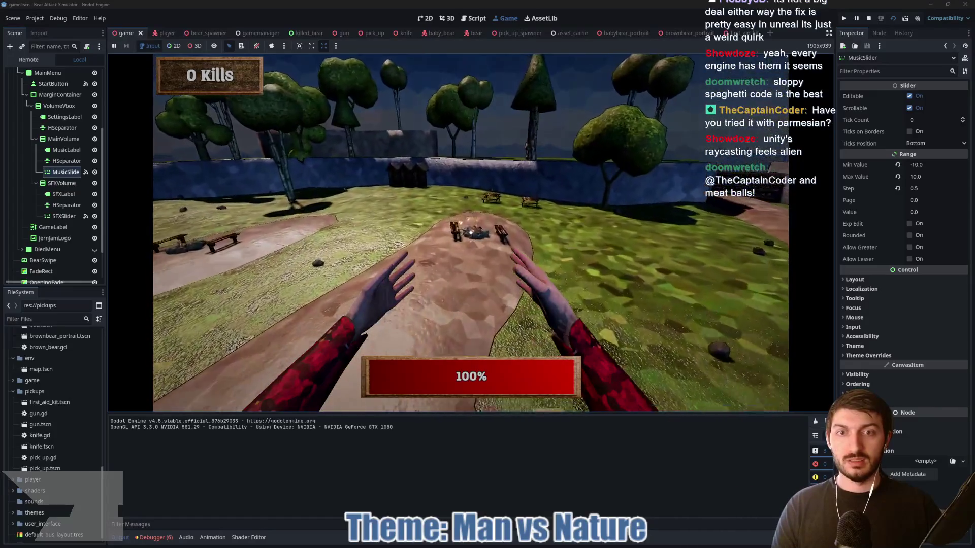
key("e")
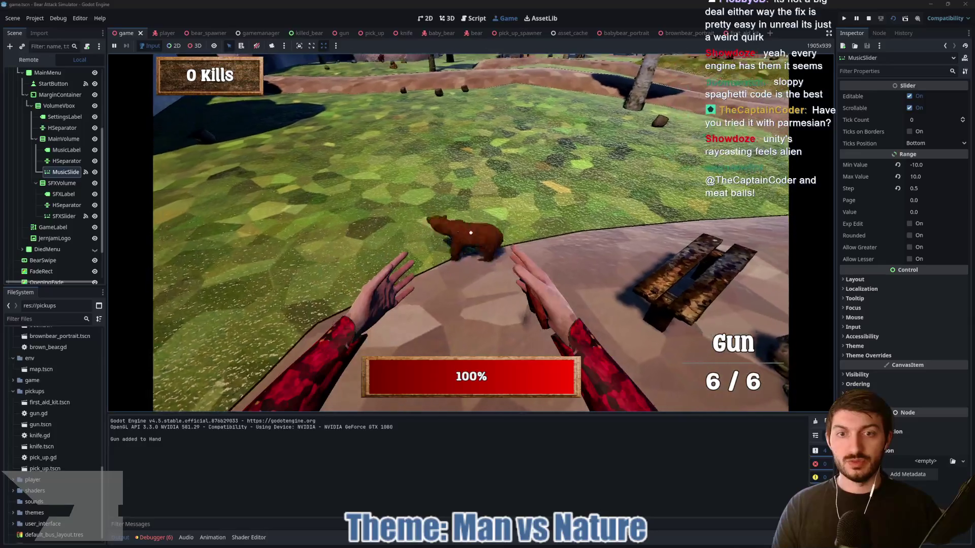
left_click(471, 232)
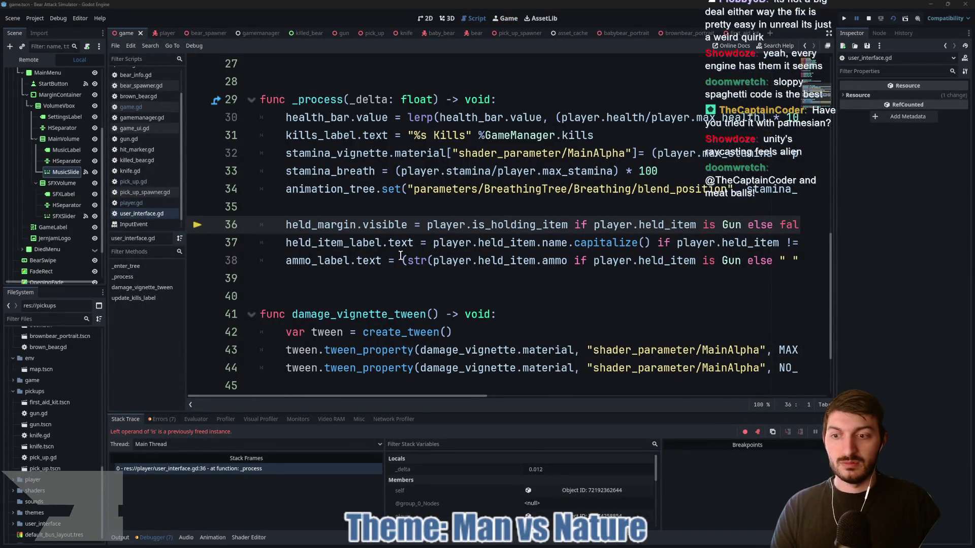
Stop the debugger and delete the 'is Gun' conditions on lines 36 and 38
mouse_move(601, 231)
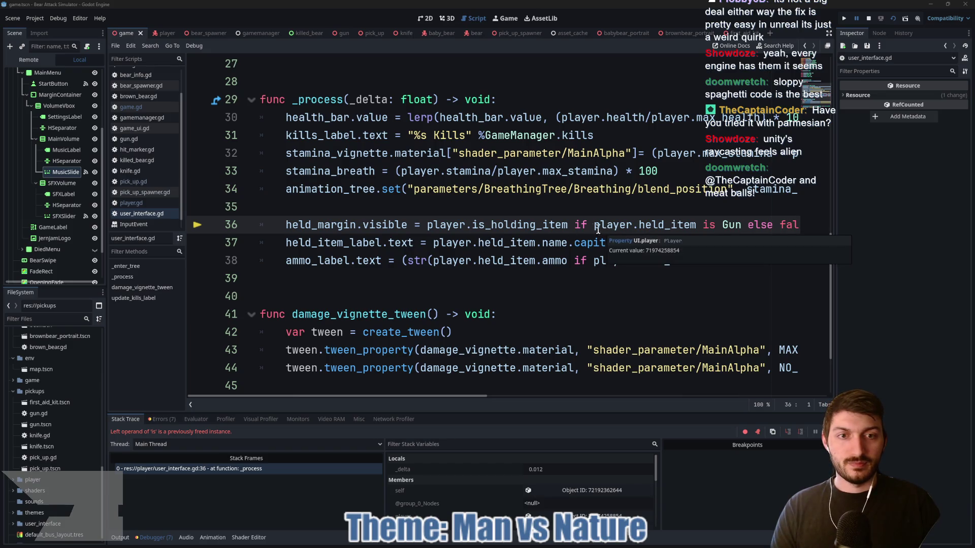
left_click(868, 18)
left_click_drag(574, 224, 786, 225)
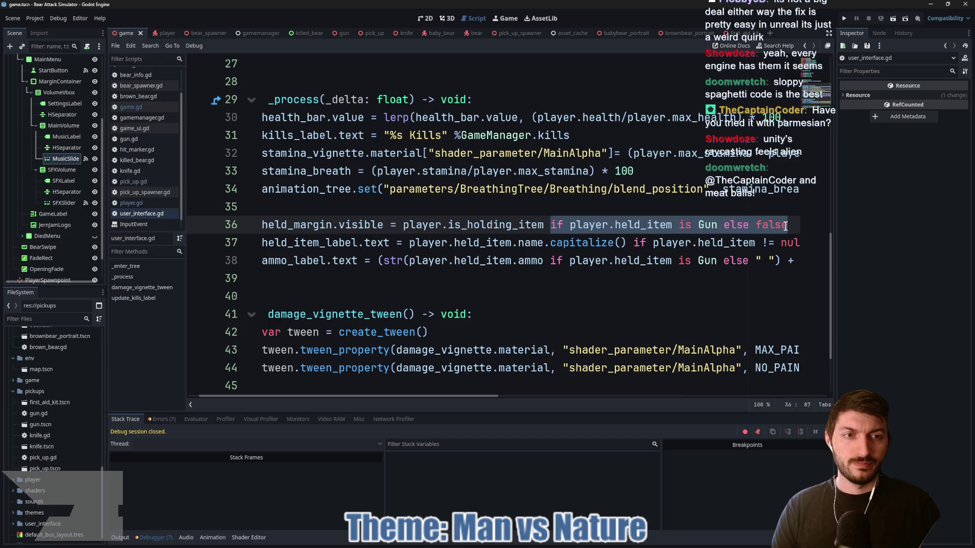
key("BackSpace")
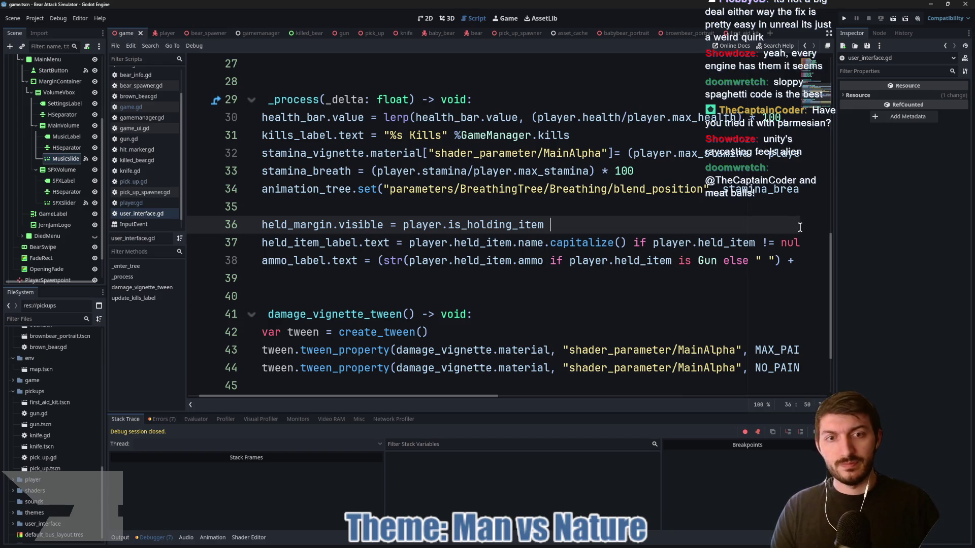
mouse_move(546, 261)
left_mouse_down()
mouse_move(780, 259)
mouse_move(603, 262)
left_mouse_up()
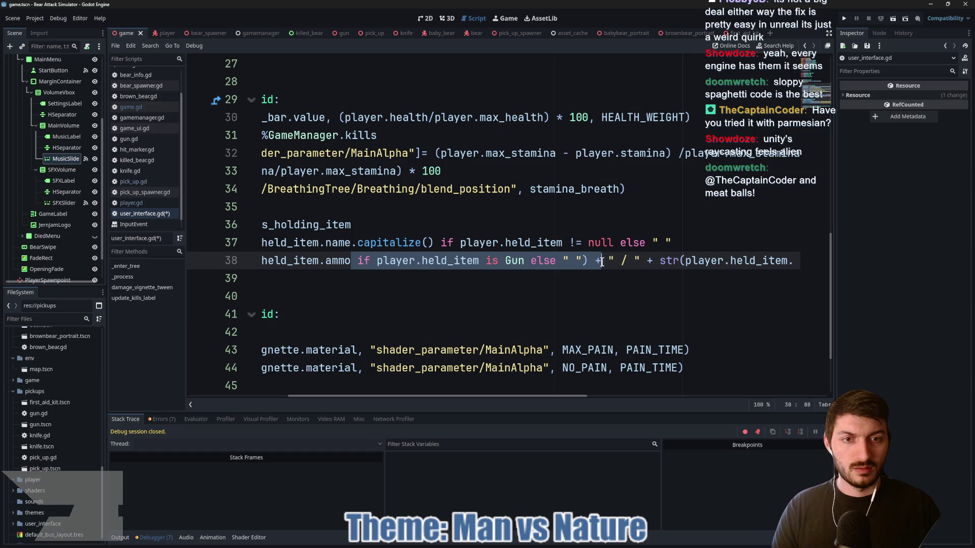
key("BackSpace")
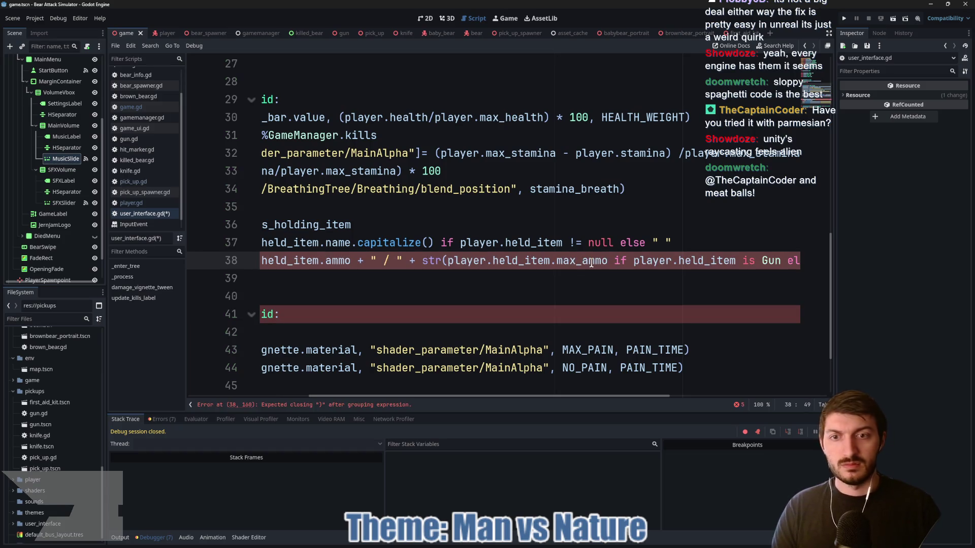
Fix the closing parenthesis, remove the leftover Gun check on line 38, and save
left_click_drag(445, 395, 368, 396)
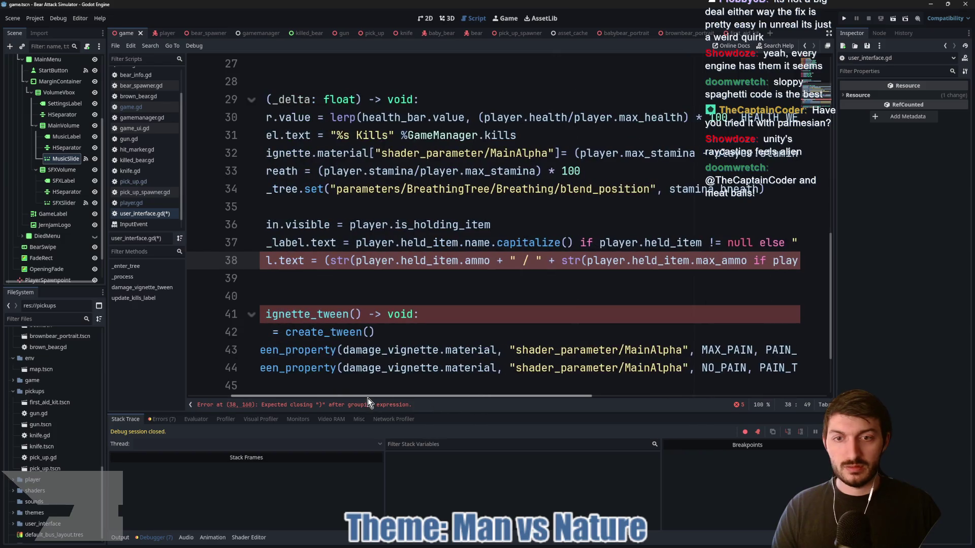
type(")")
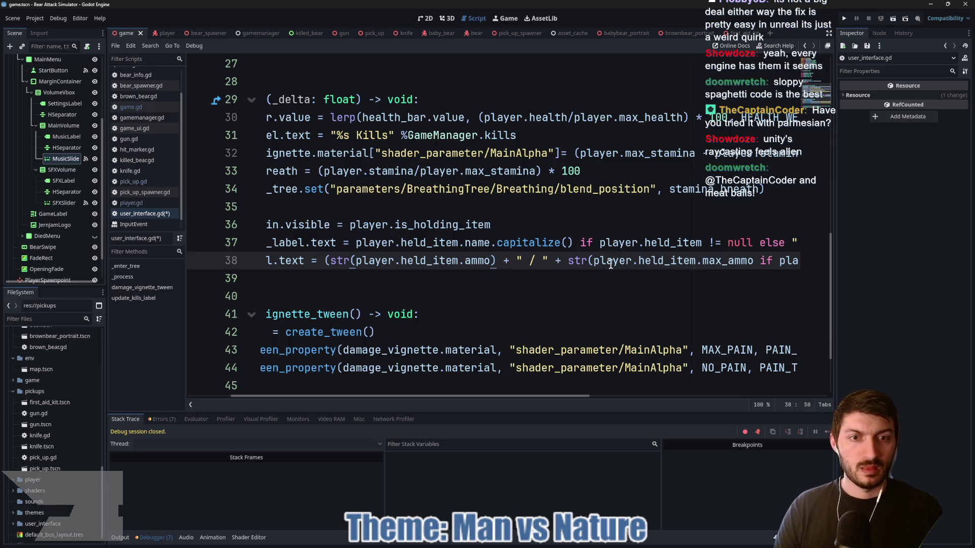
key("shift+End")
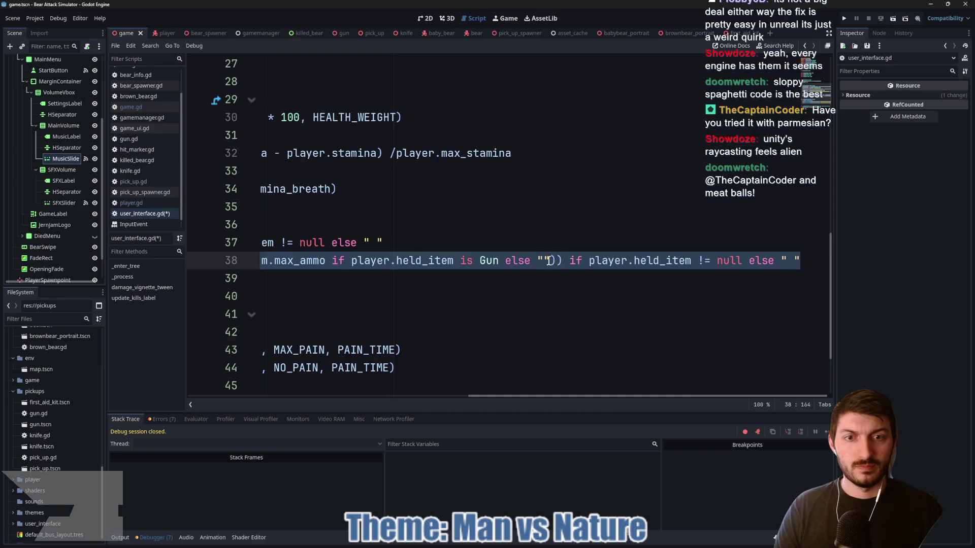
left_click(522, 260)
left_click_drag(550, 261, 330, 260)
key("BackSpace")
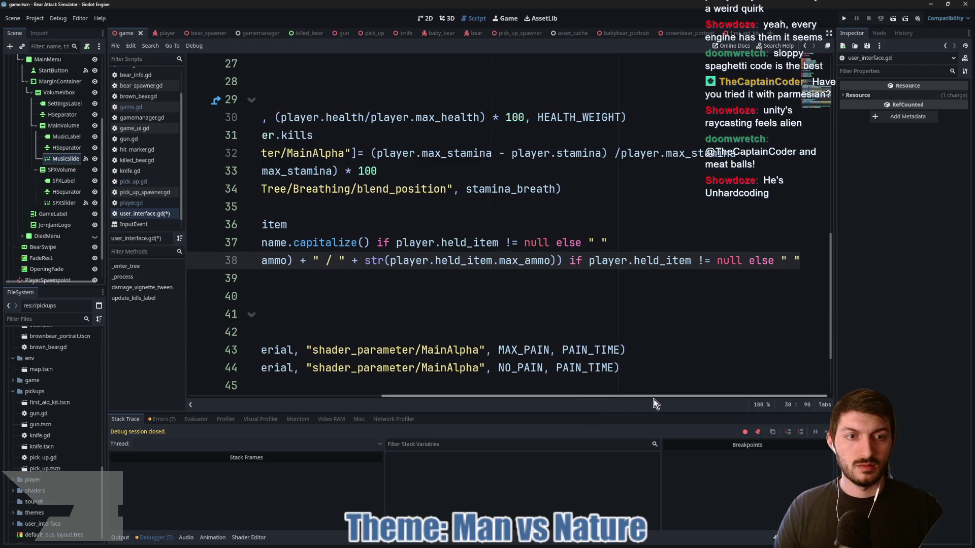
key("ctrl+s")
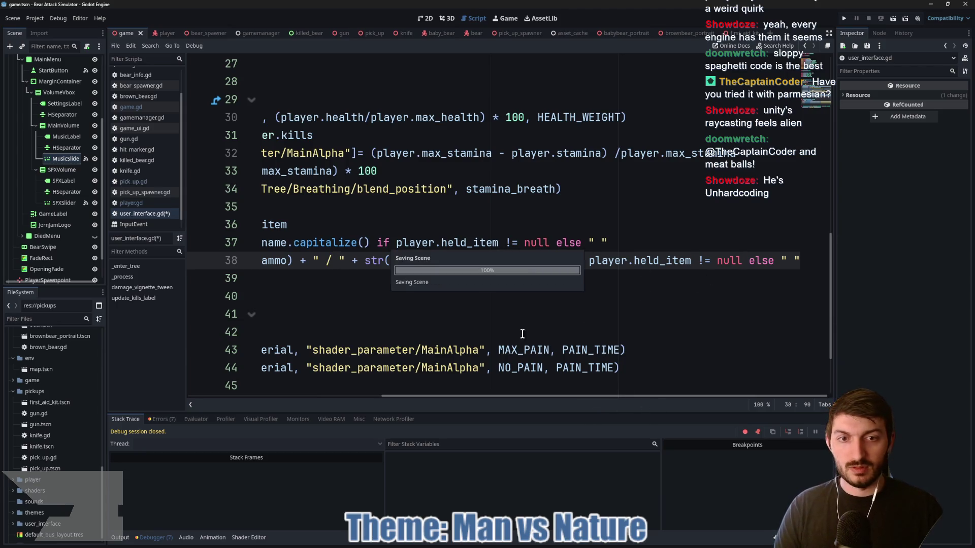
Review the null check on line 37 and relaunch the game to test the fix
left_click_drag(547, 400, 353, 395)
left_click(449, 298)
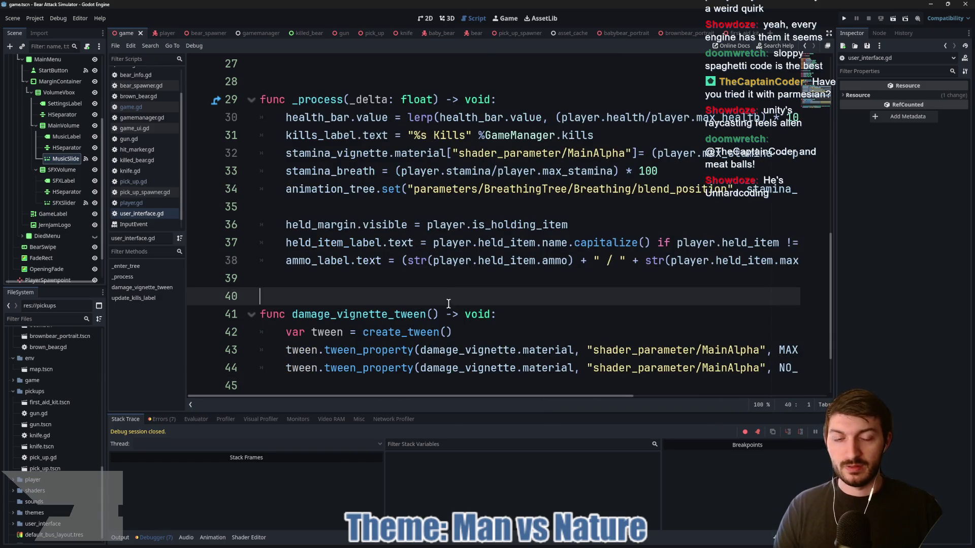
scroll(480, 304, "down", 2)
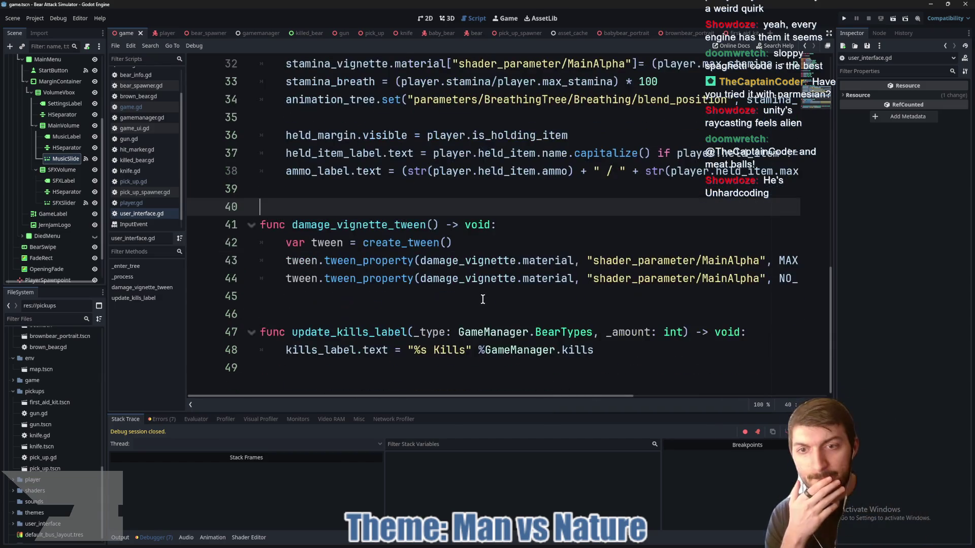
scroll(480, 293, "up", 3)
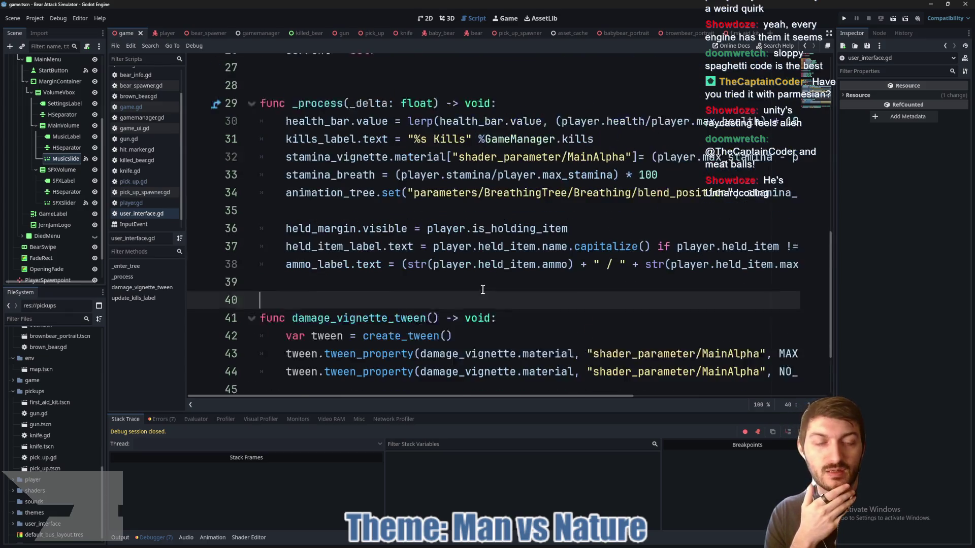
left_click_drag(715, 260, 811, 263)
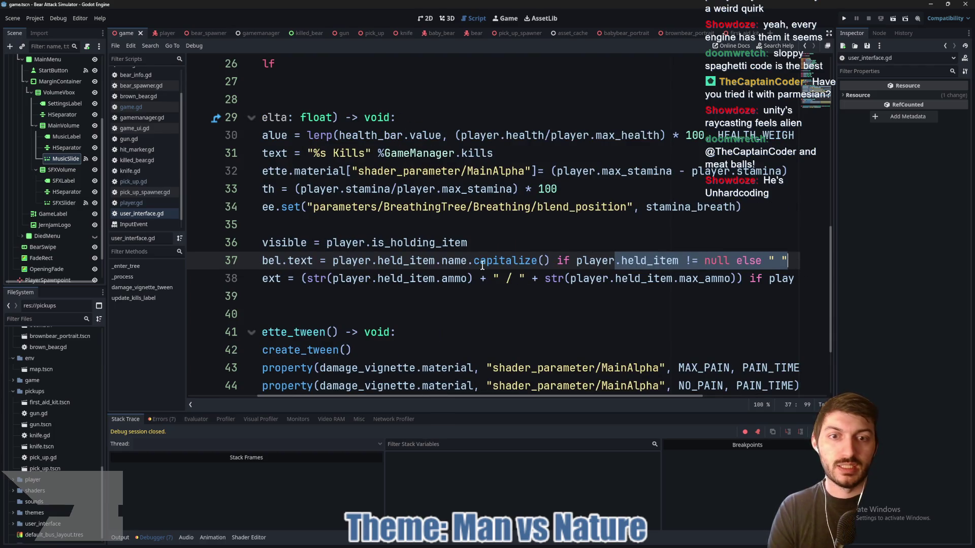
scroll(447, 396, "left", 3)
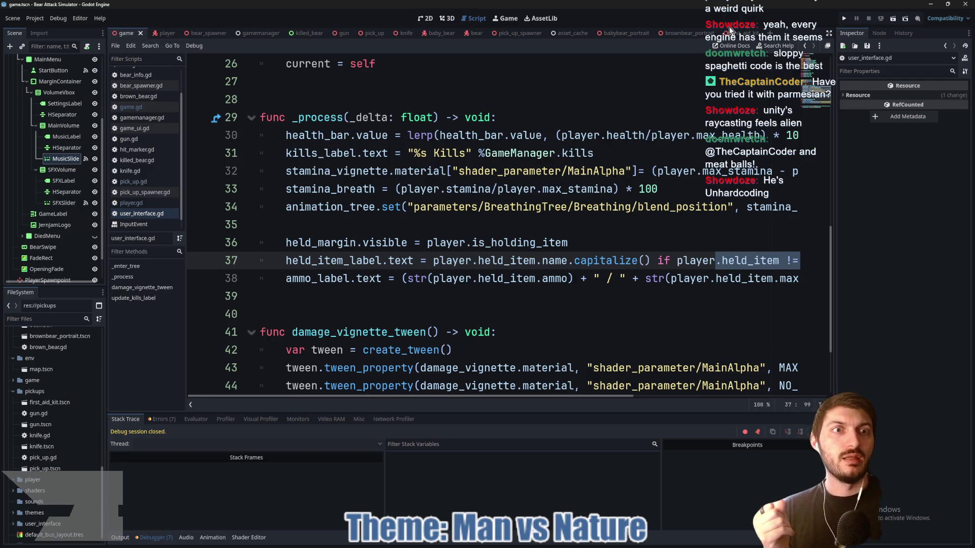
key("F5")
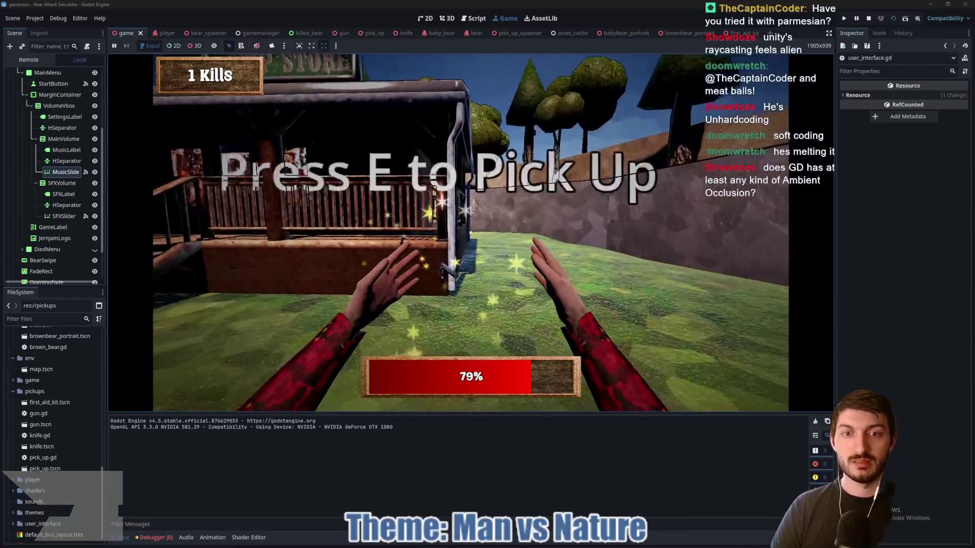
Pick up the gun and walk past the picnic tables, checking the 6 / 6 ammo readout
key("e")
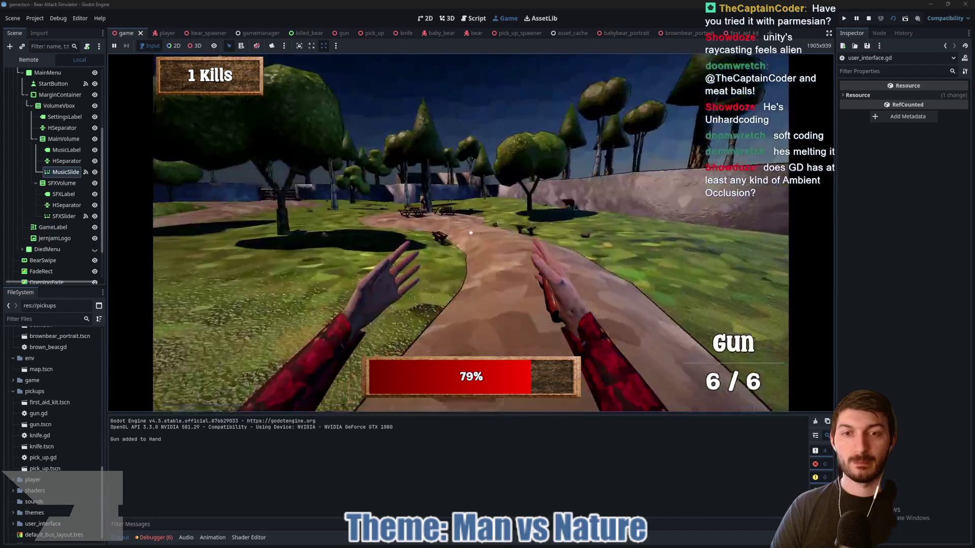
key("w")
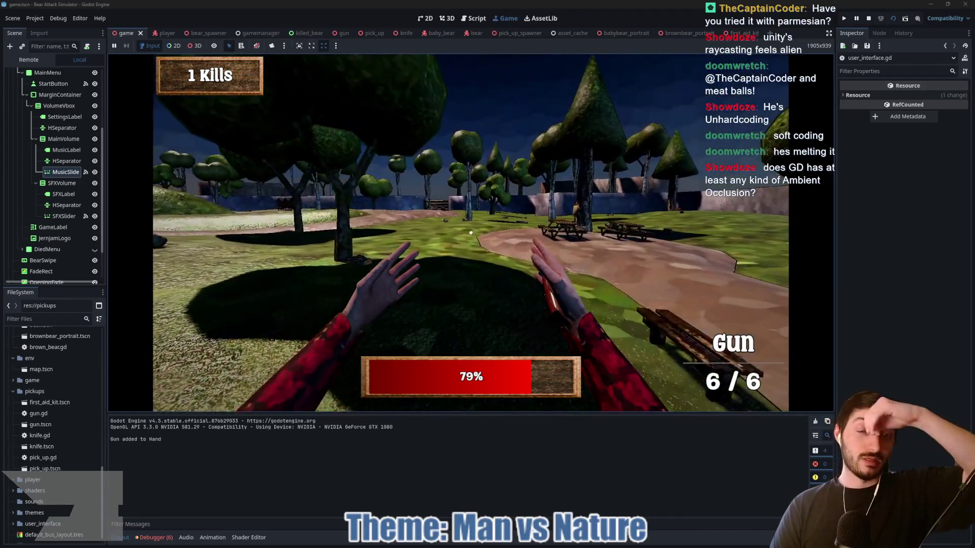
key("w")
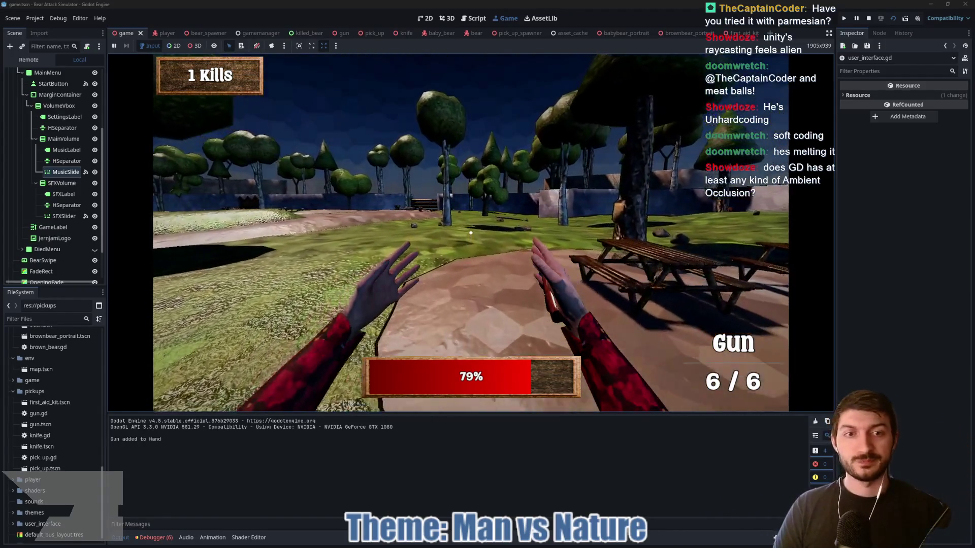
key("w")
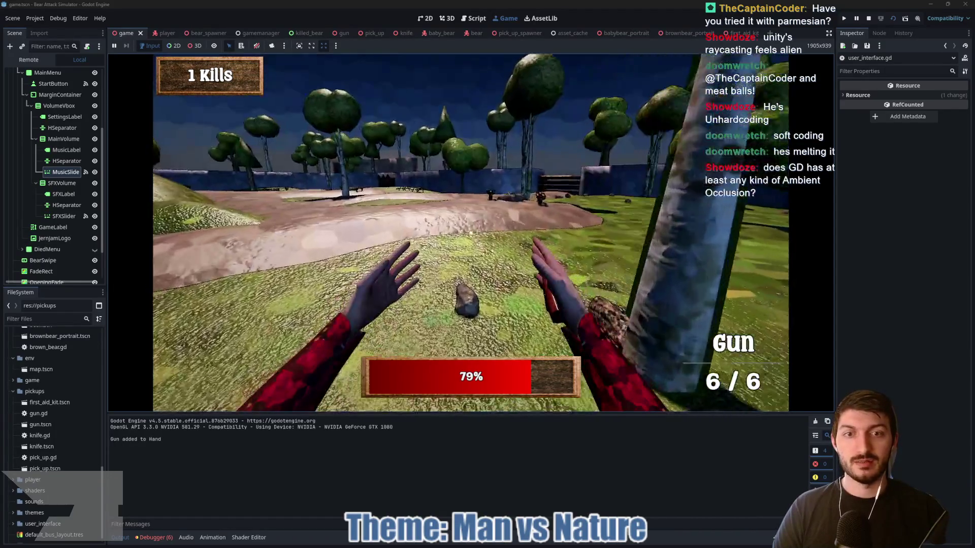
key("w")
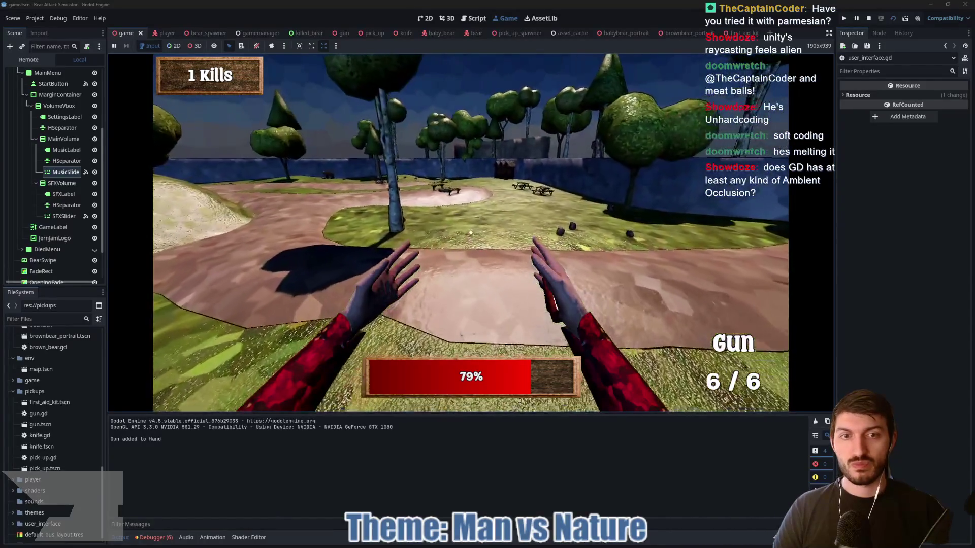
key("w")
key("w")
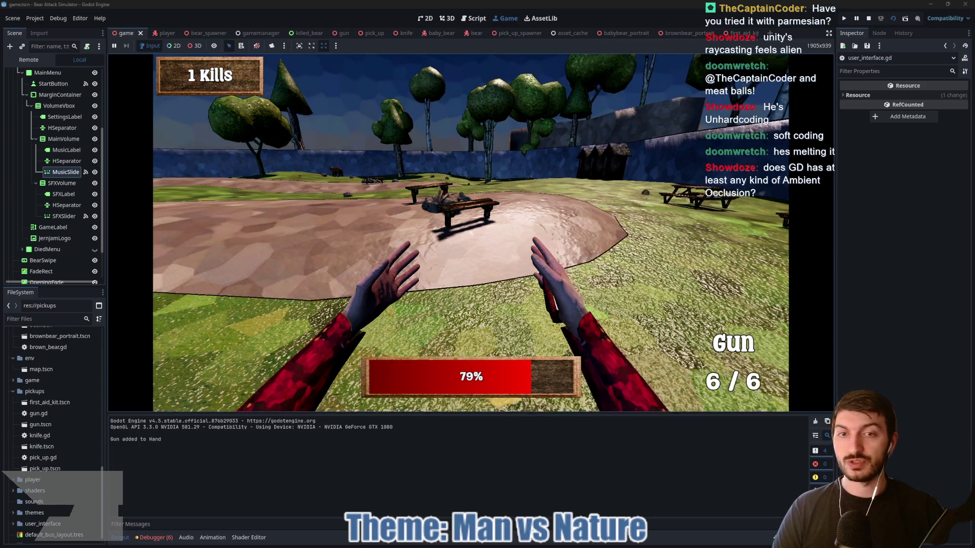
key("w")
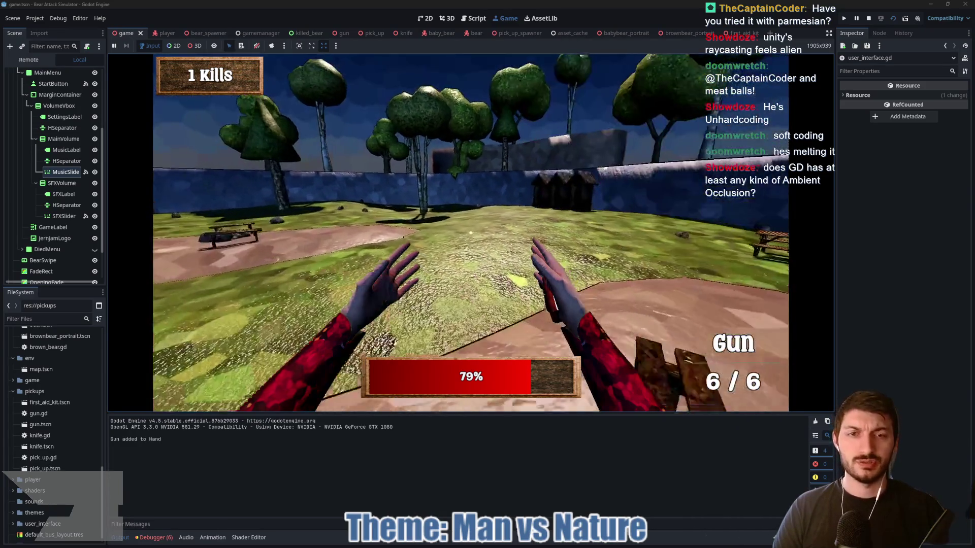
key("w")
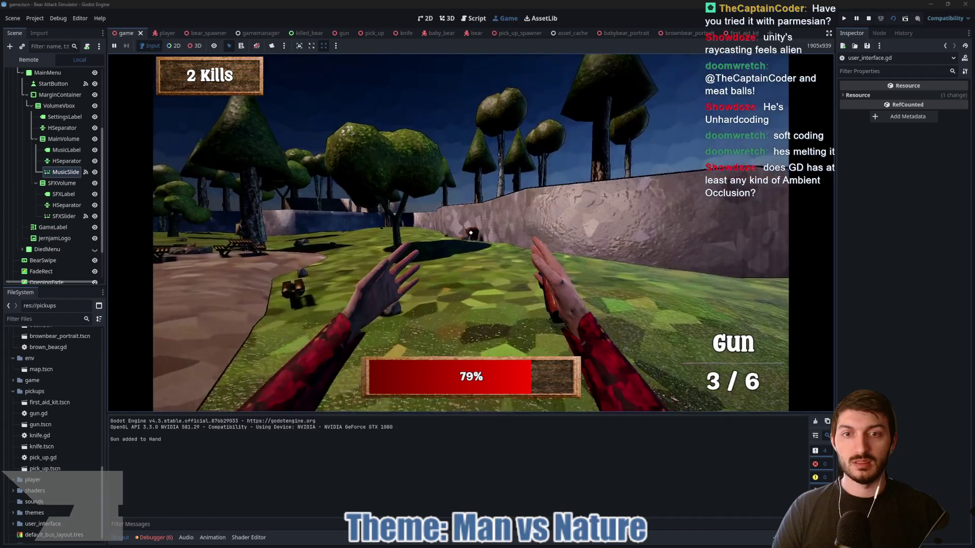
Shoot and kill the bear by the wall, then pick up the first aid kit by the cabin
left_click(471, 233)
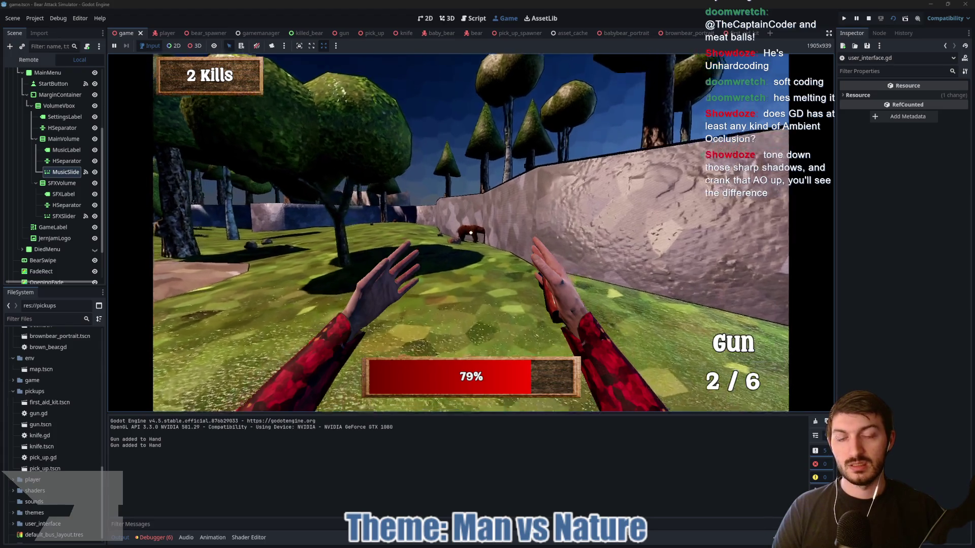
left_click(471, 233)
key("w")
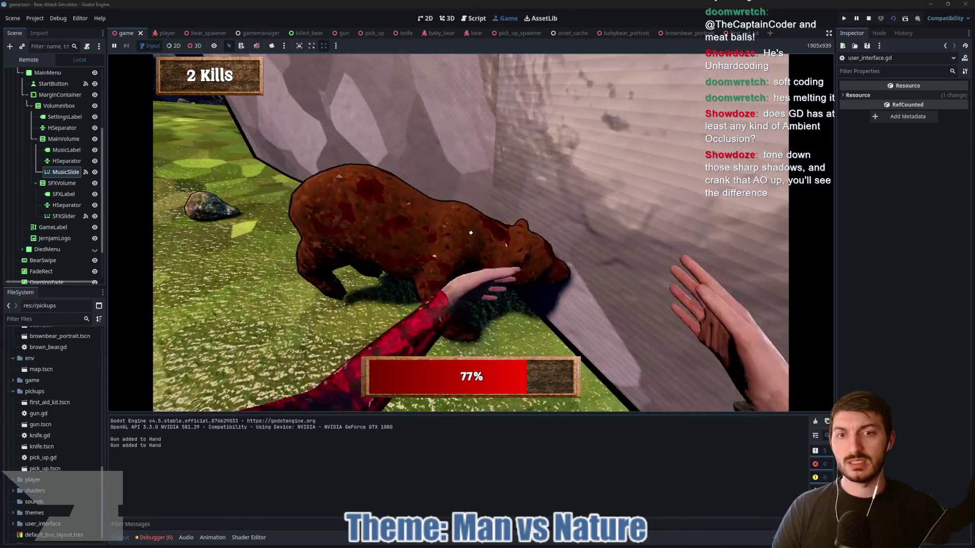
left_click(470, 233)
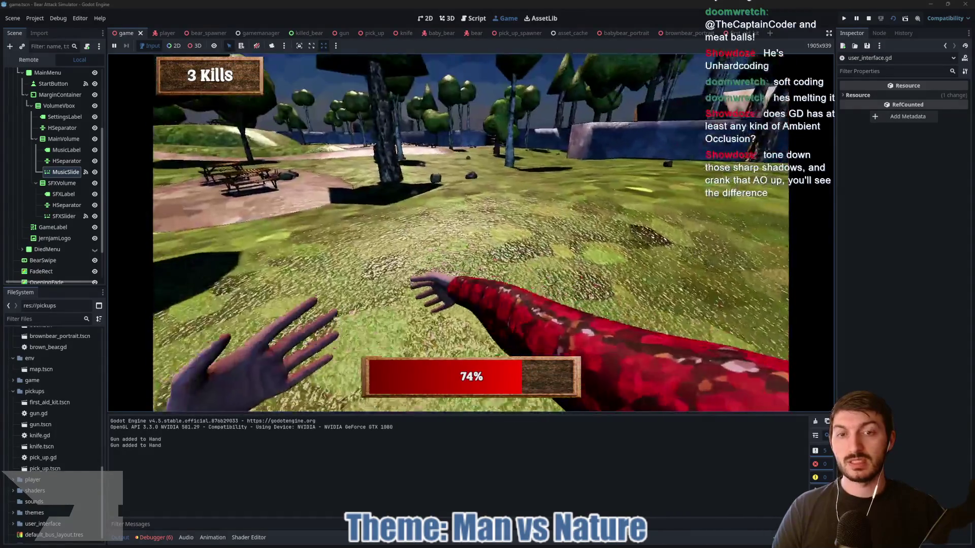
key("w")
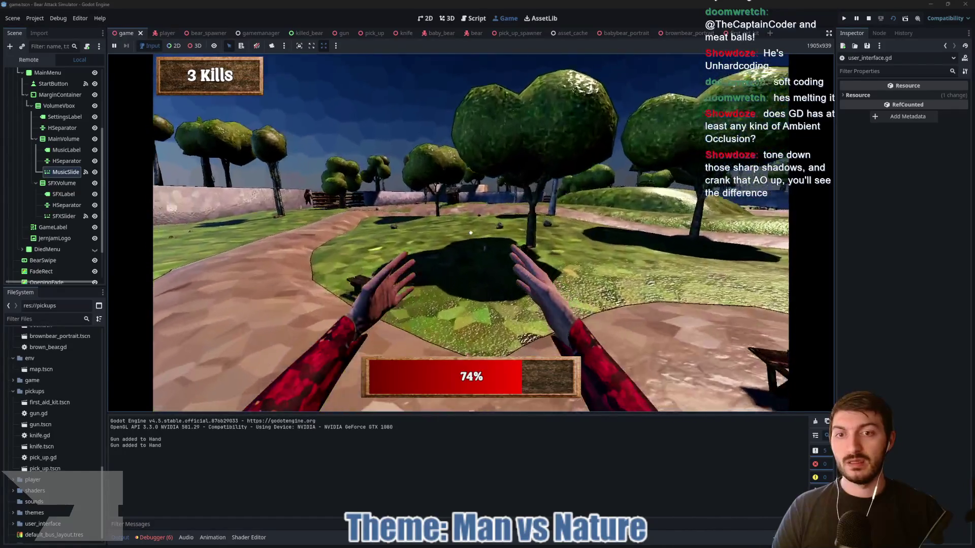
key("w")
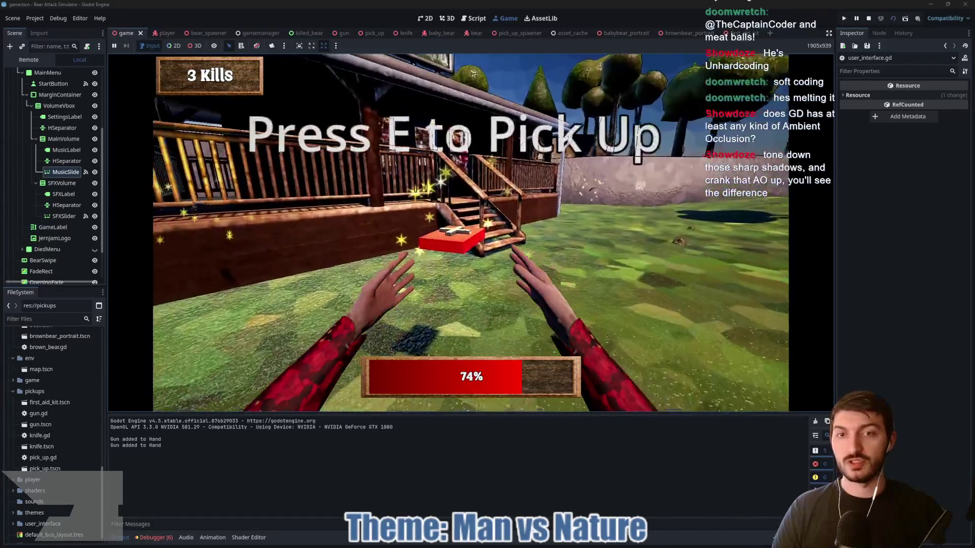
key("e")
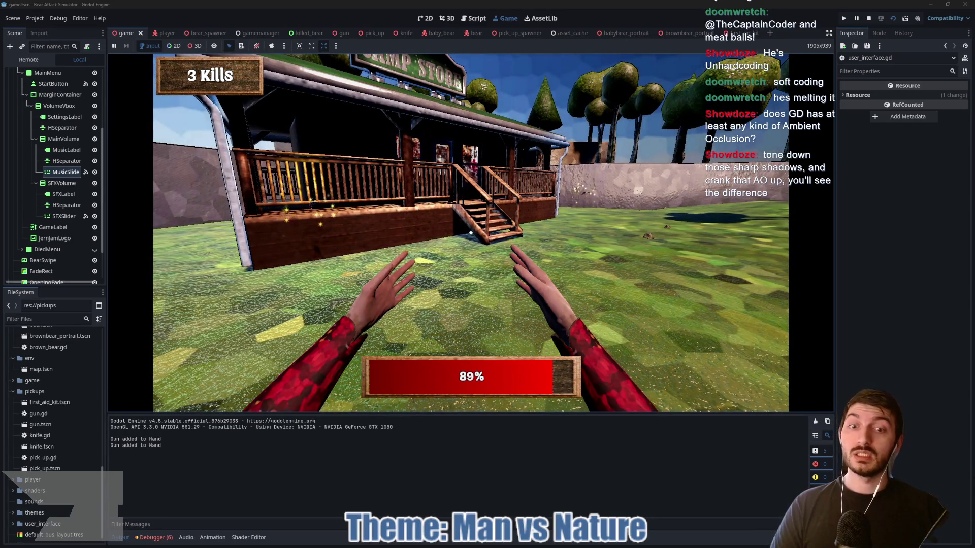
Stop the playtest with F8 and return to the ammo label line 38 in user_interface.gd
mouse_move(471, 233)
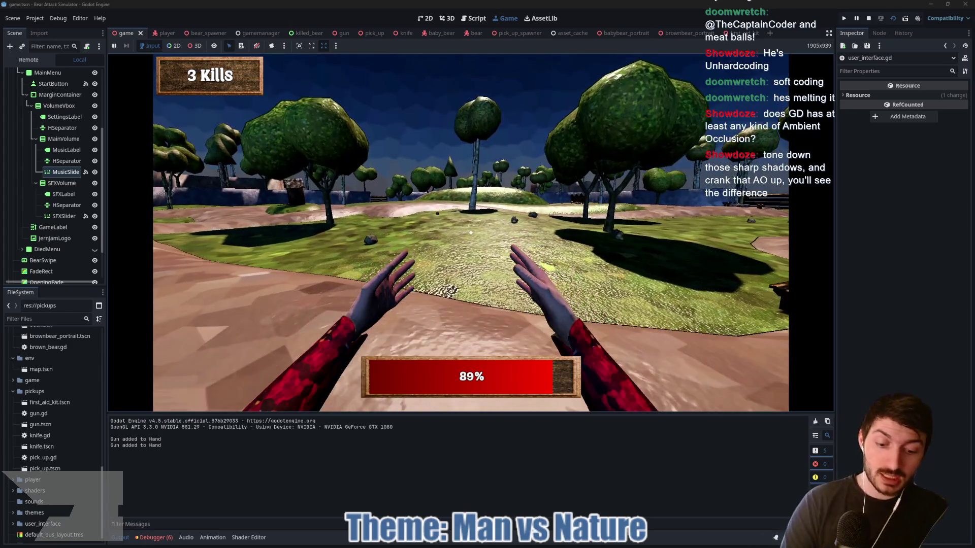
key("F8")
left_click(579, 277)
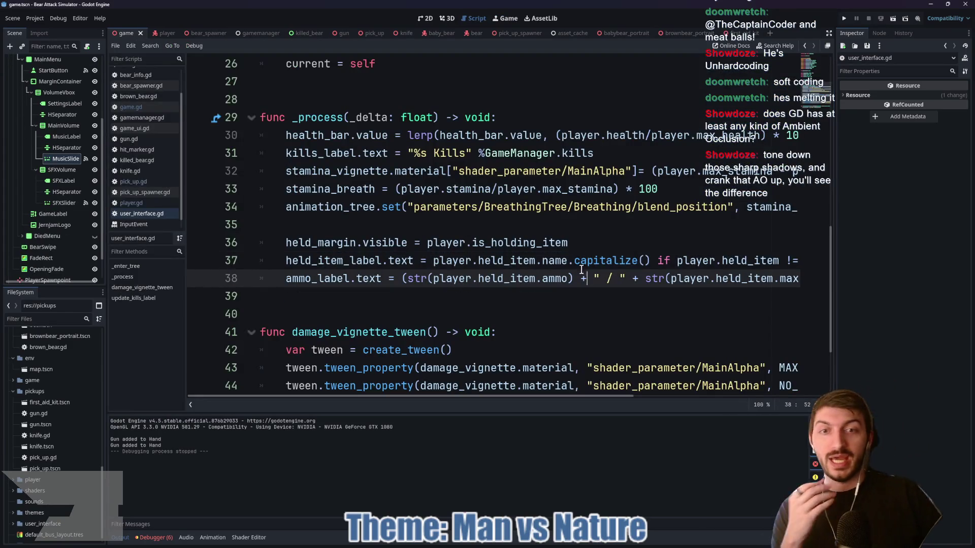
Delete the 'added to Hand' print on line 147 of add_item_to_hand in player.gd and save
left_click(167, 32)
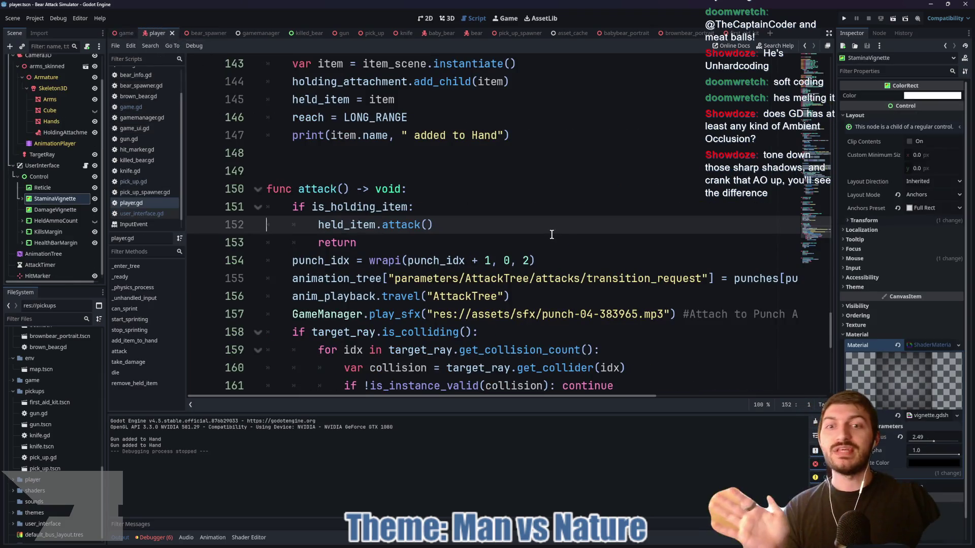
scroll(551, 235, "down", 2)
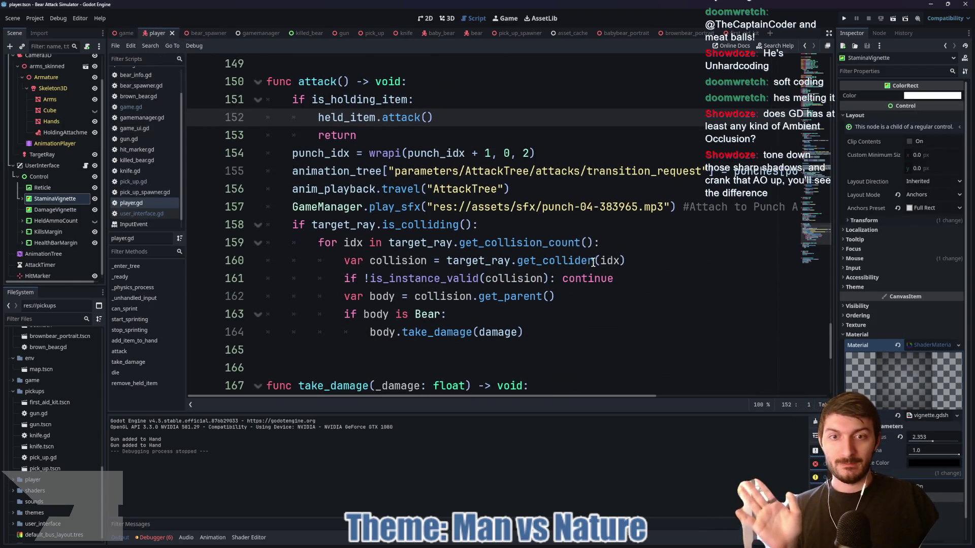
scroll(591, 235, "down", 7)
scroll(583, 233, "up", 8)
scroll(578, 231, "up", 3)
scroll(528, 252, "down", 1)
scroll(455, 293, "up", 1)
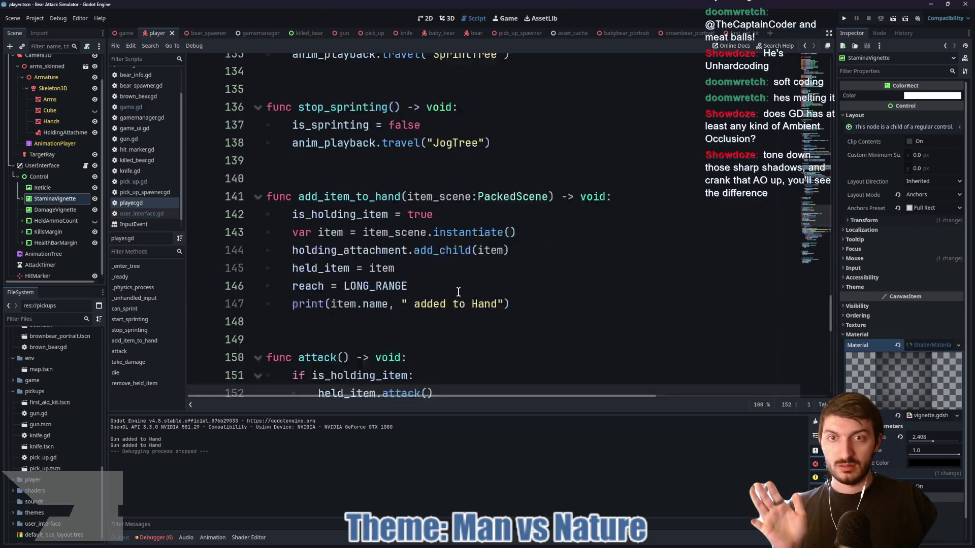
scroll(454, 290, "up", 2)
scroll(356, 229, "down", 1)
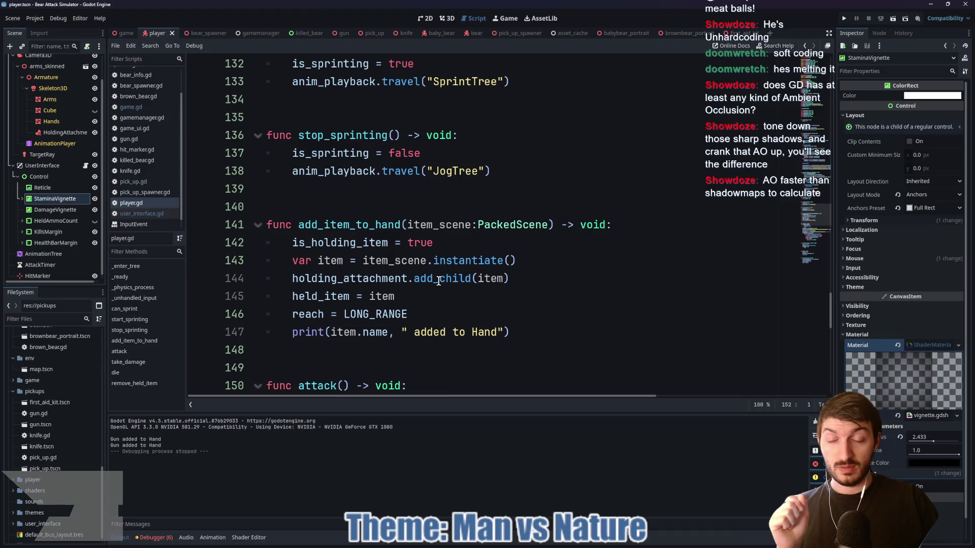
left_click_drag(517, 330, 291, 331)
key("BackSpace")
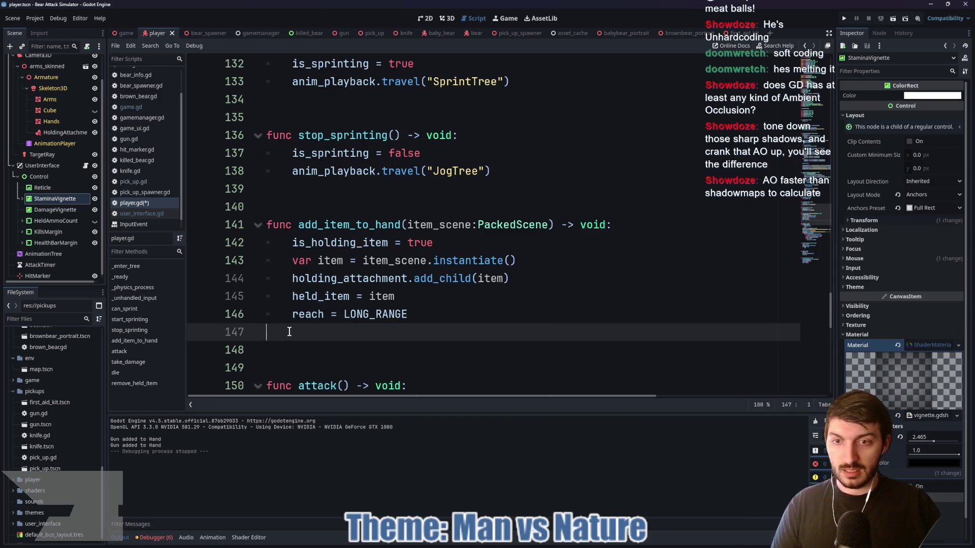
key("BackSpace")
key("BackSpace")
key("ctrl+s")
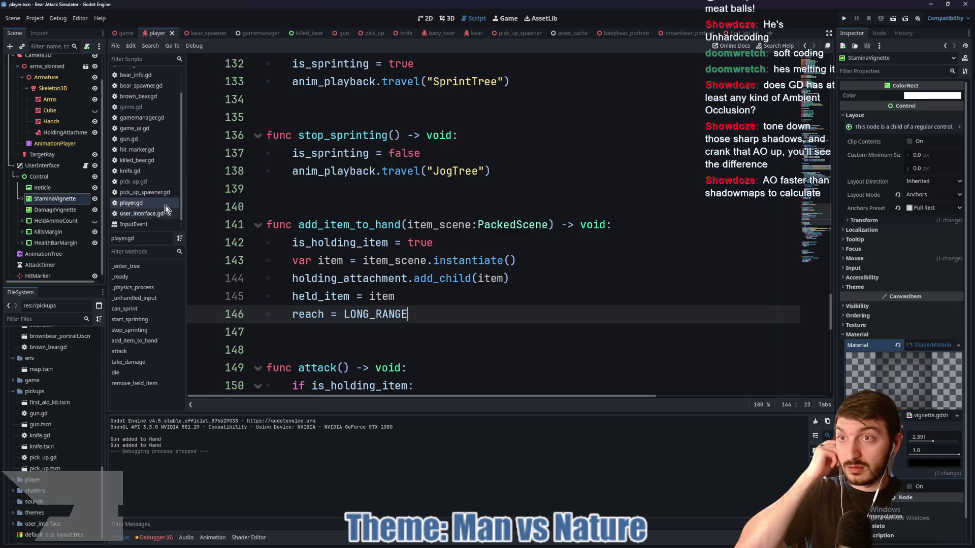
left_click(121, 34)
Select the WorldEnvironment node and collapse its Sky resource properties
scroll(55, 168, "up", 5)
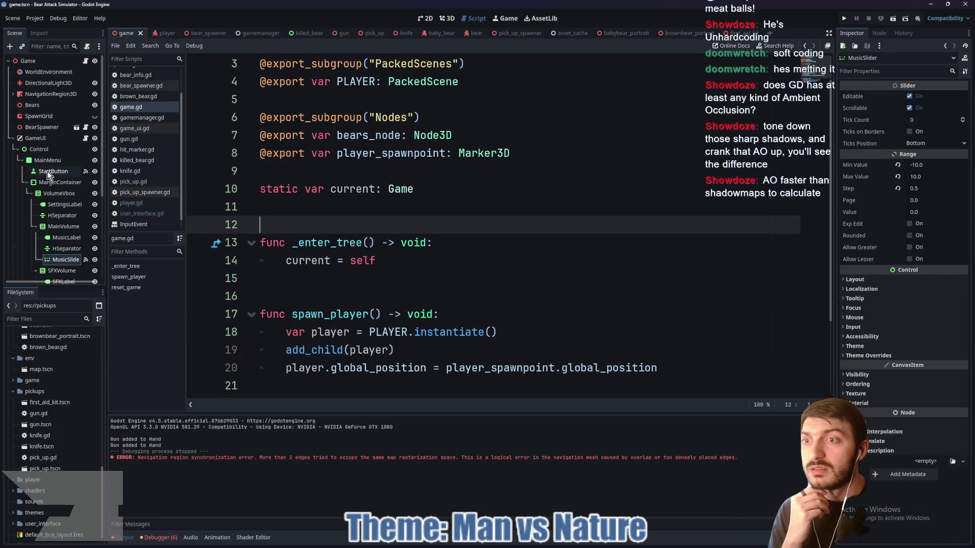
left_click(42, 72)
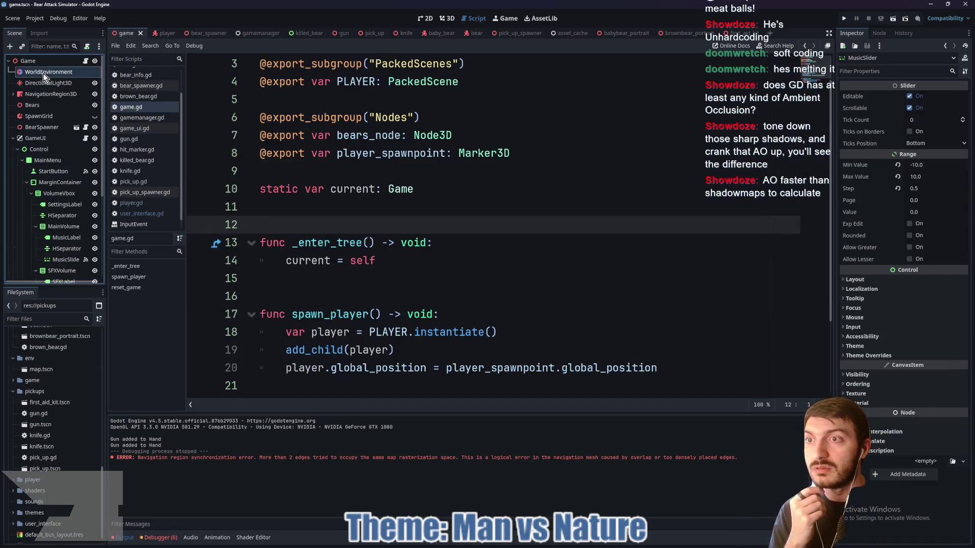
left_click(925, 152)
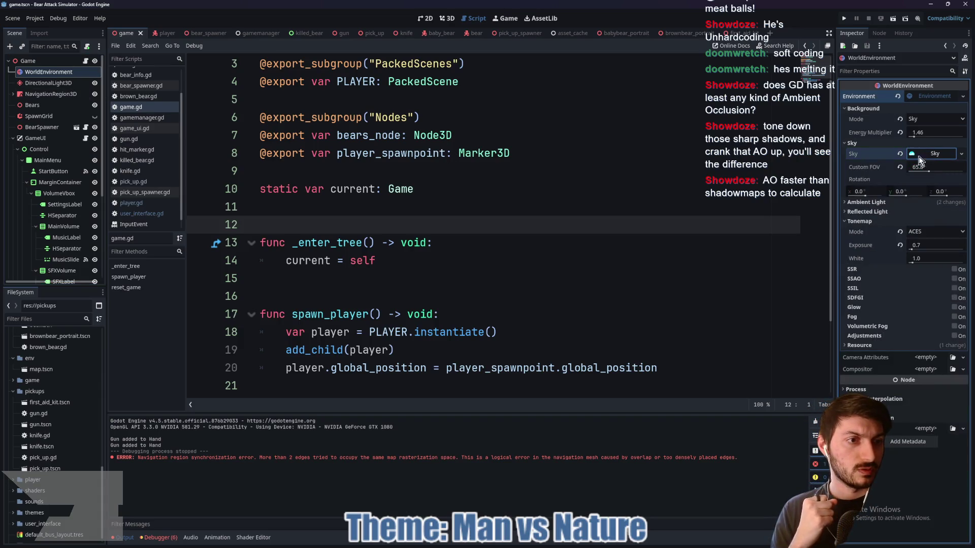
mouse_move(860, 278)
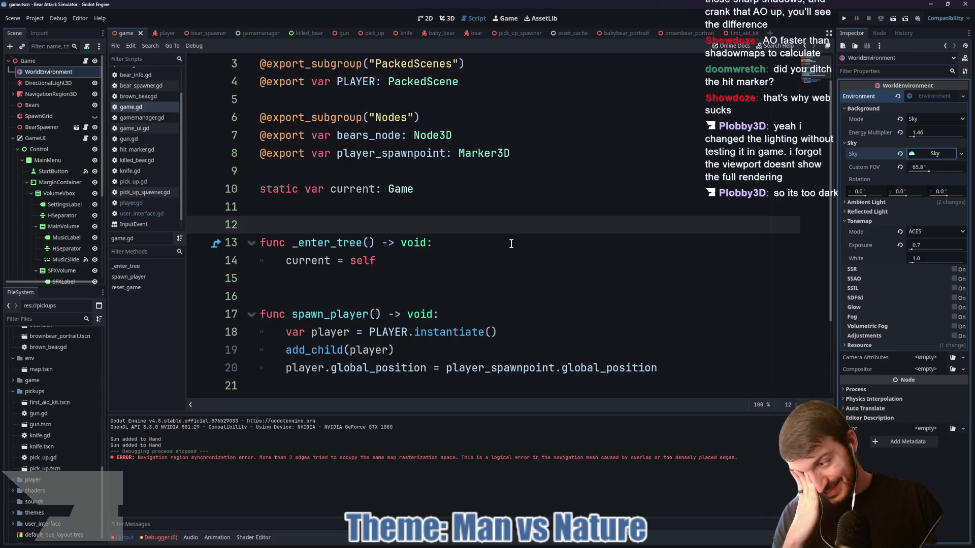
left_click(512, 243)
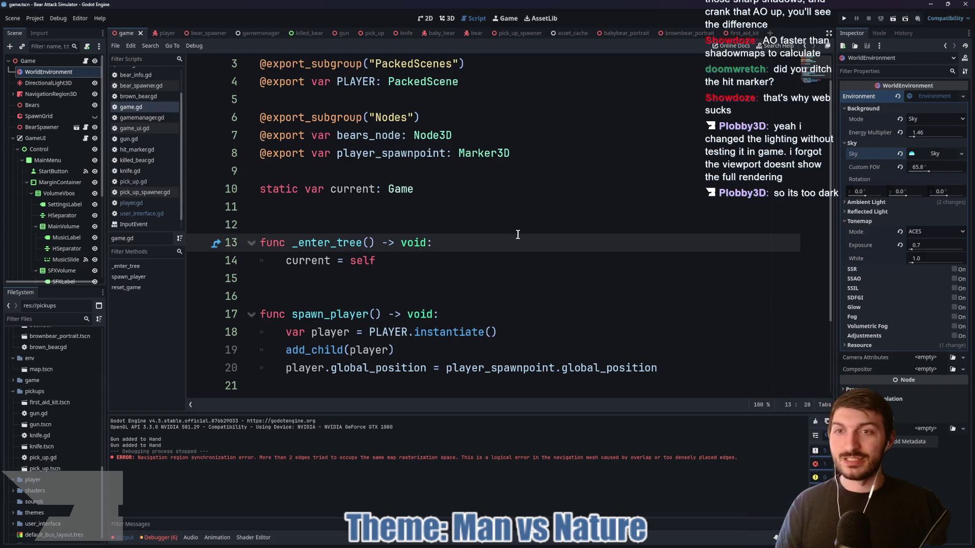
Show the level in 3D, save the game scene, collapse Tonemap, and bring up GitHub Desktop
left_click(446, 18)
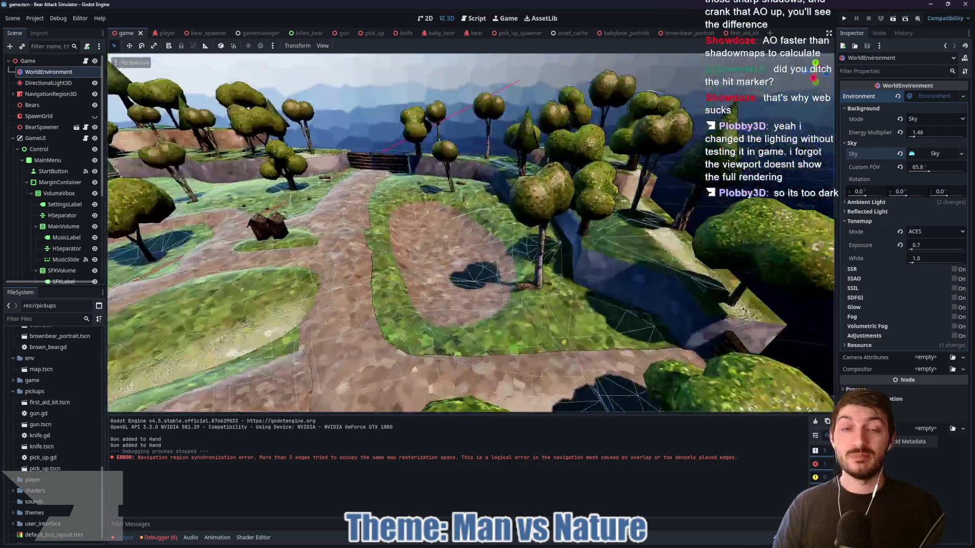
left_click_drag(470, 234, 545, 174)
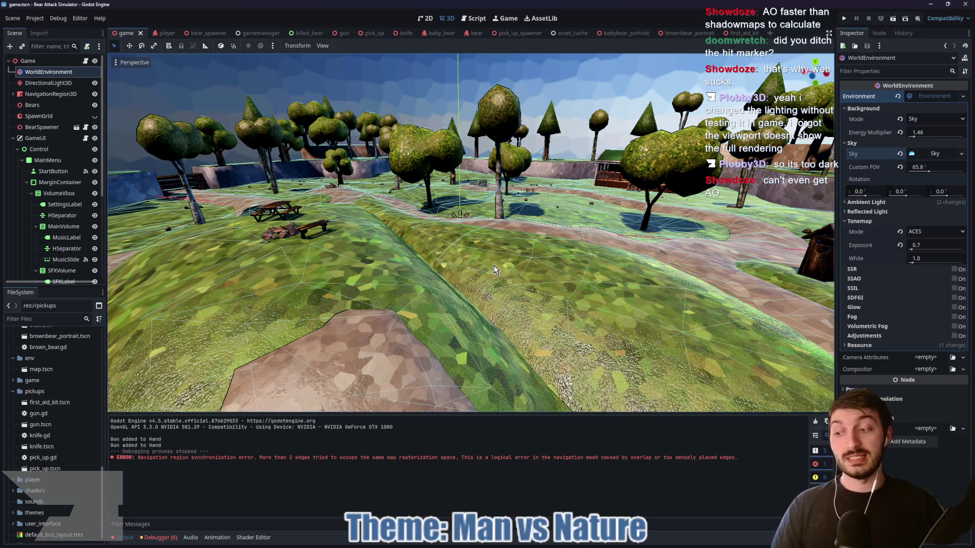
key("ctrl+s")
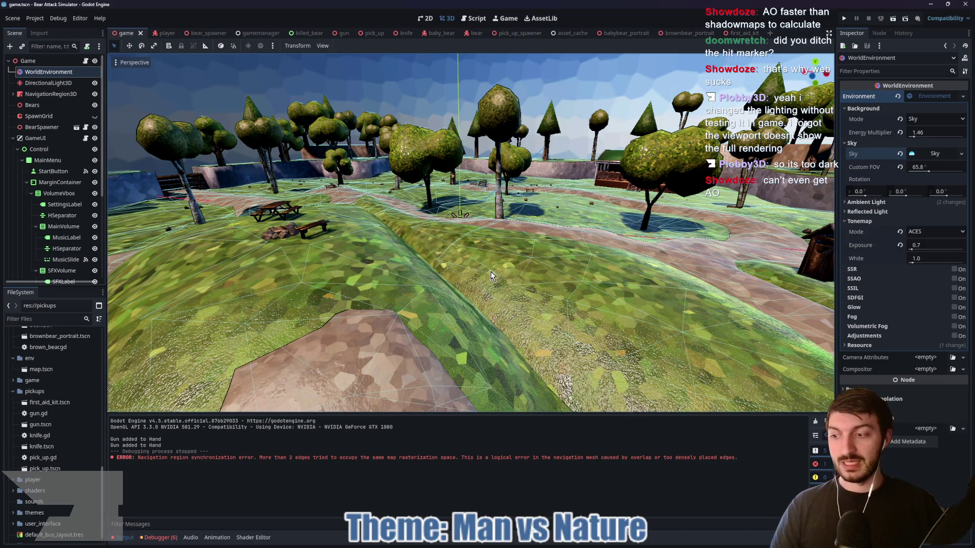
scroll(490, 271, "up", 2)
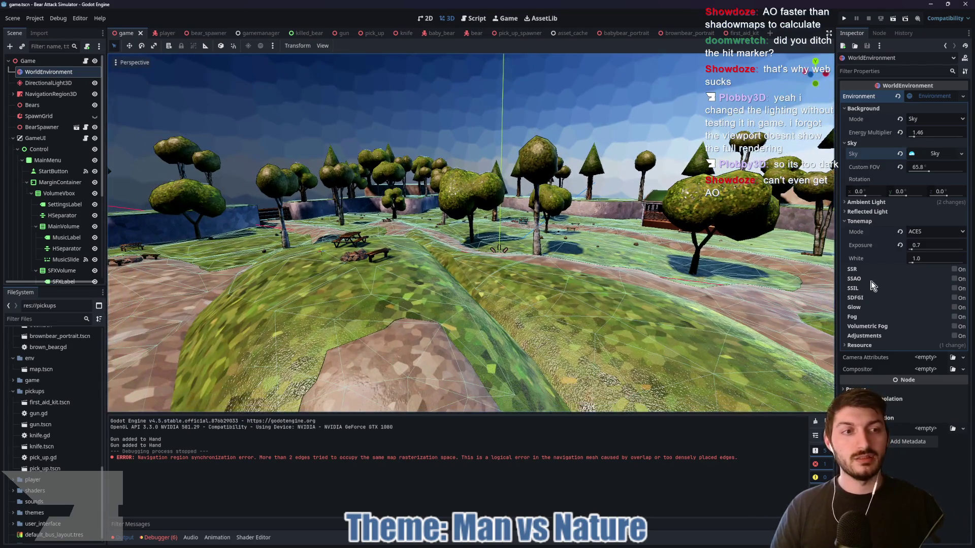
left_click(846, 221)
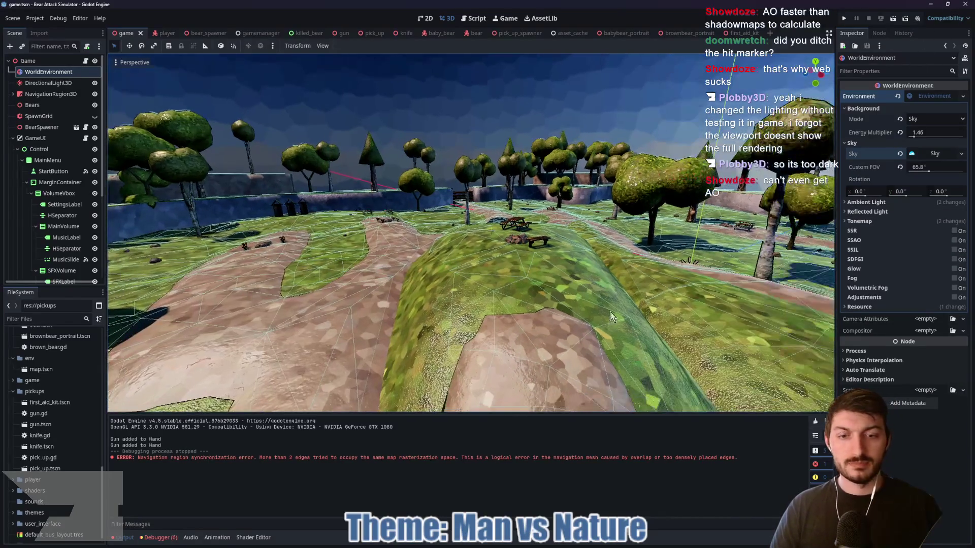
left_click(558, 545)
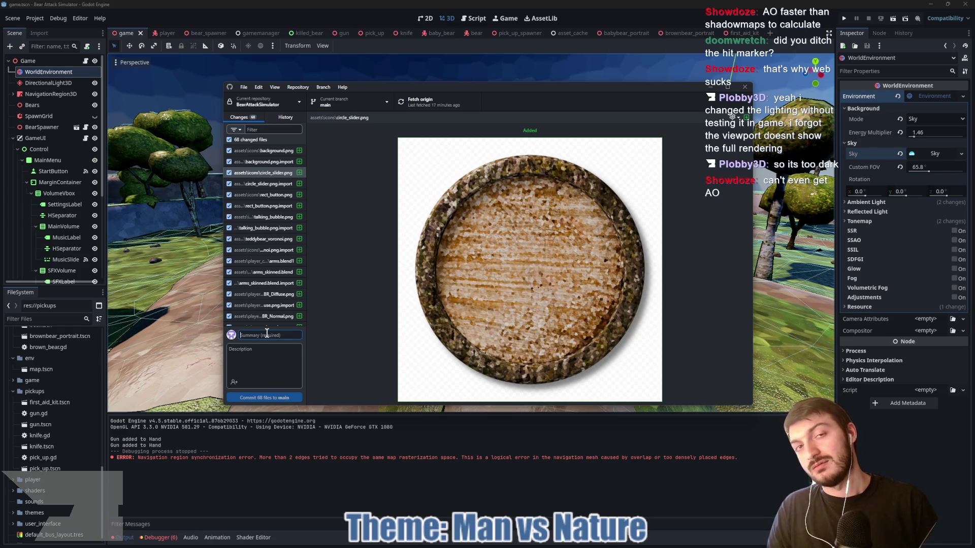
Enter a commit summary ending 'and More!' and a commit description
type("Main Menu, Buttons,")
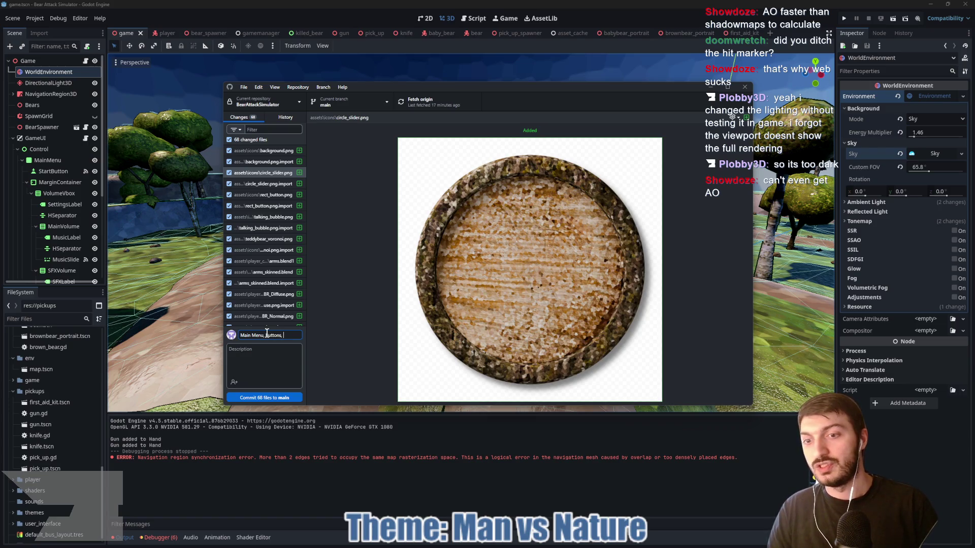
type("and More!")
scroll(269, 285, "down", 1)
scroll(269, 285, "down", 10)
left_click(267, 358)
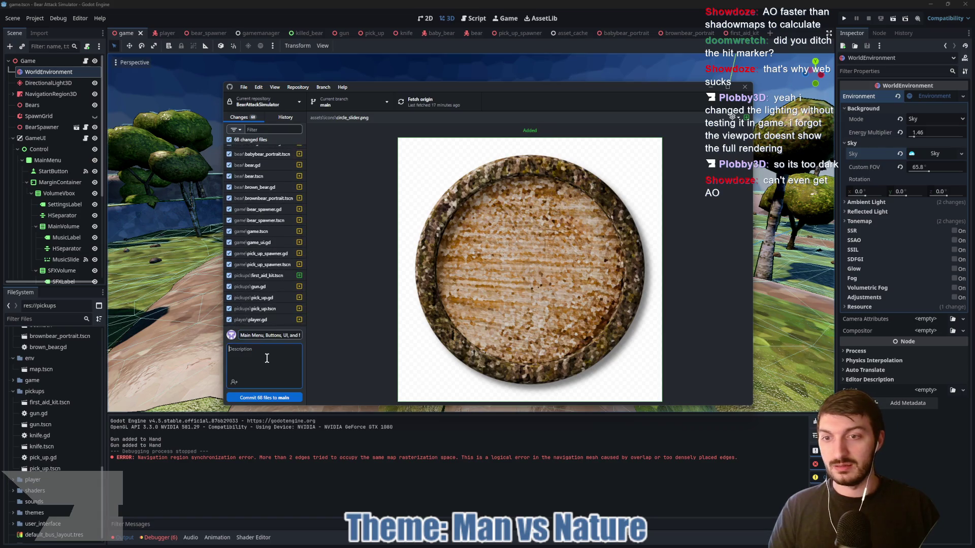
type("Sounds, Pick Ups, First Aid Kit")
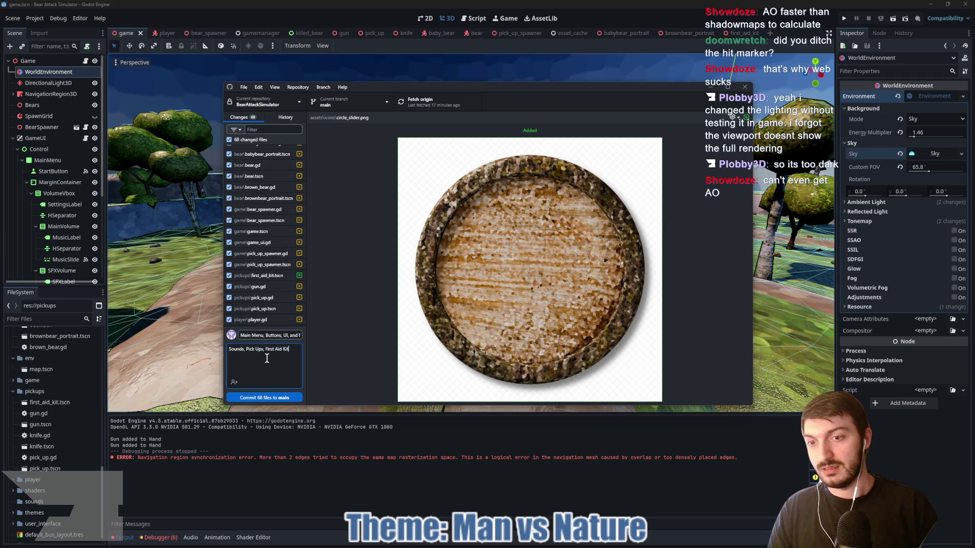
type(", stuff")
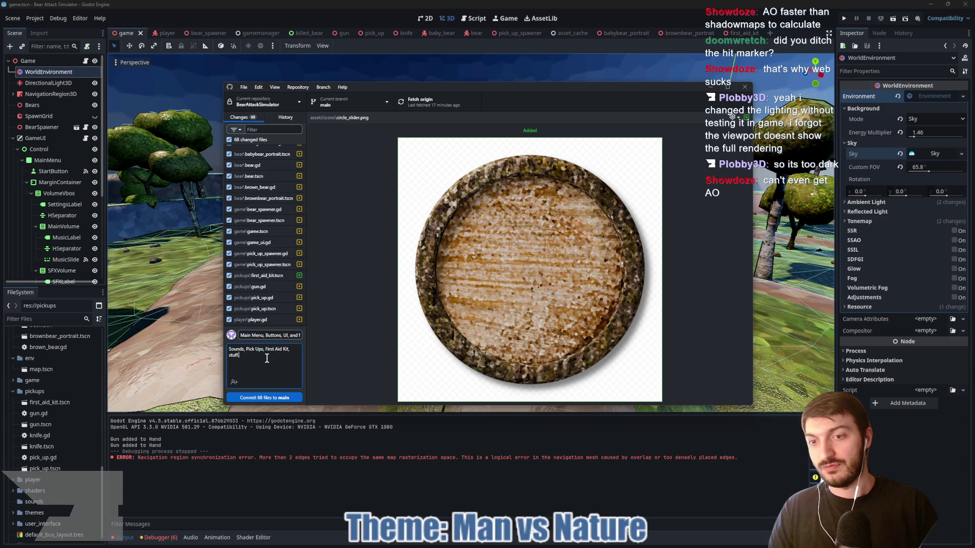
Commit the 68 files to main, push to origin, and close GitHub Desktop
left_click(276, 398)
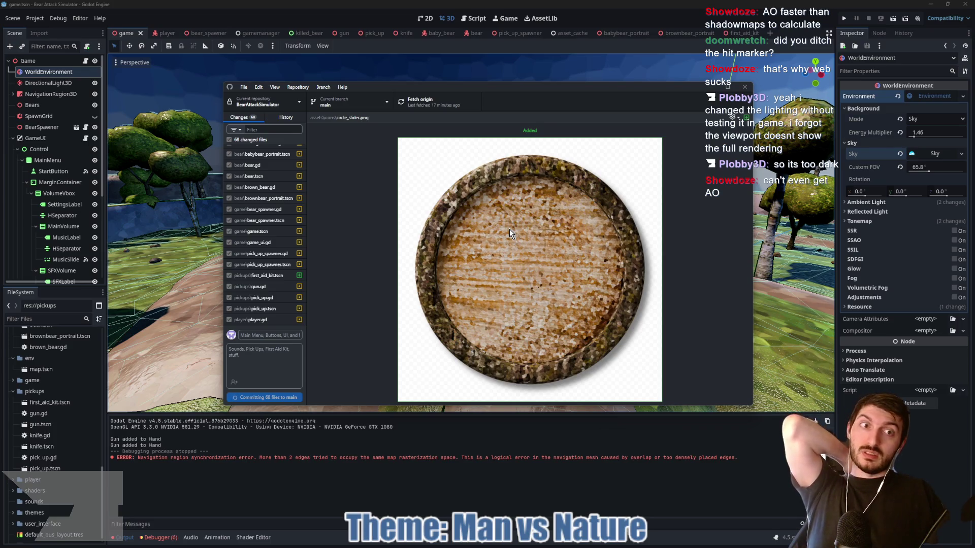
left_click(617, 189)
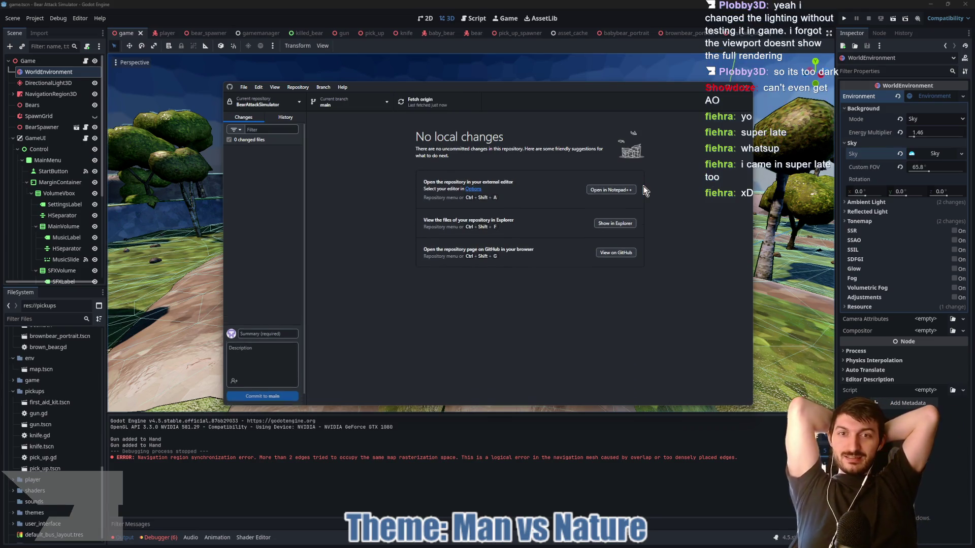
left_click(389, 428)
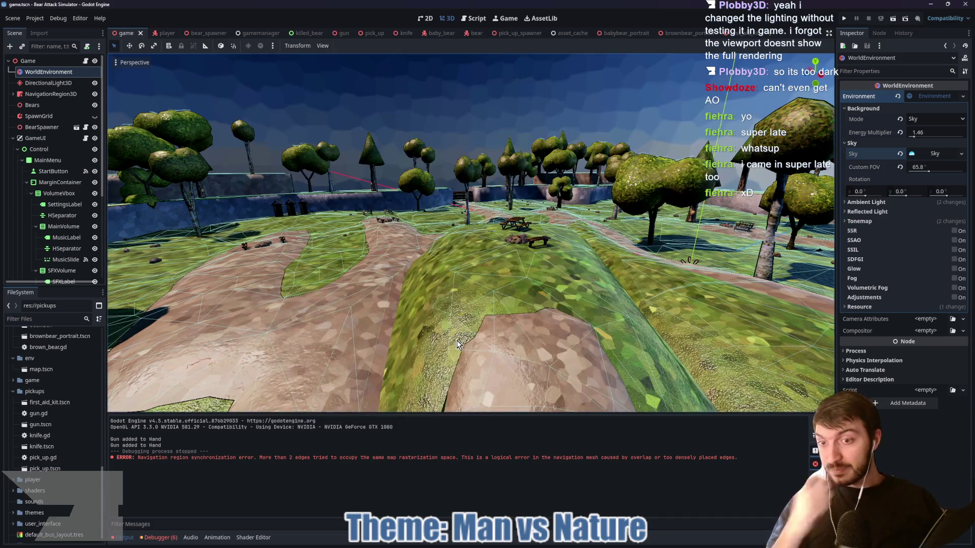